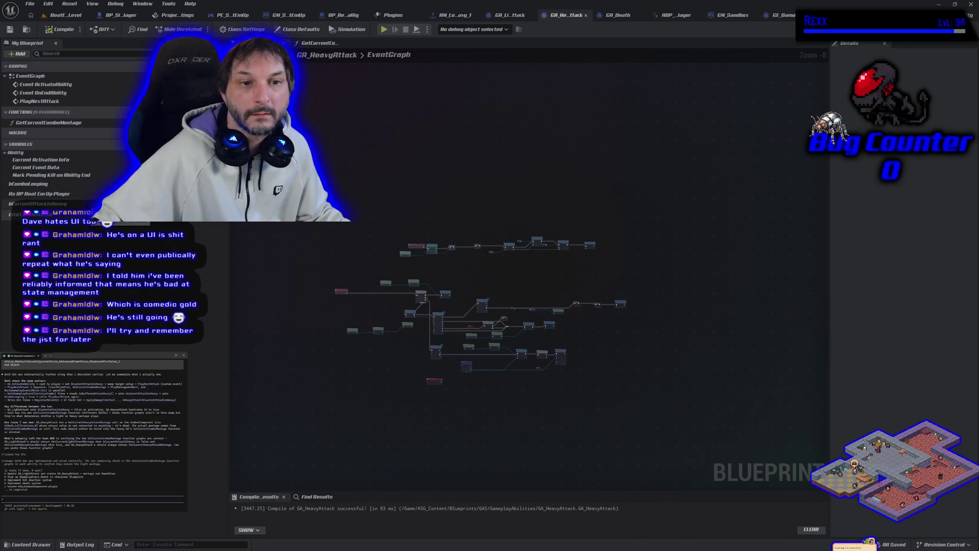
Step: Copy every node in GA_HeavyAttack's GetCurrentComboMontage function
{"action": "double_click", "coordinate": [46, 123]}
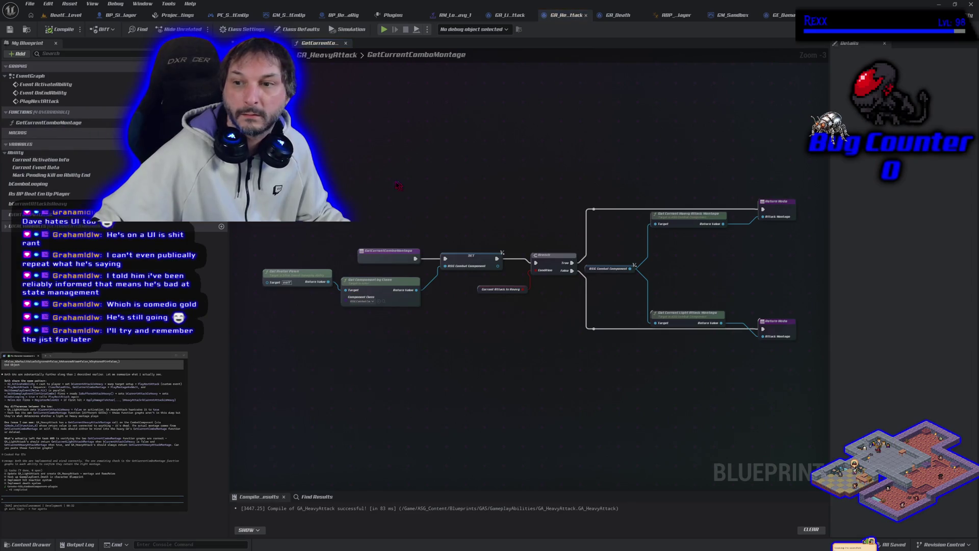
{"action": "mouse_move", "coordinate": [359, 199]}
{"action": "left_mouse_down"}
{"action": "mouse_move", "coordinate": [714, 331]}
{"action": "mouse_move", "coordinate": [806, 397]}
{"action": "left_mouse_up"}
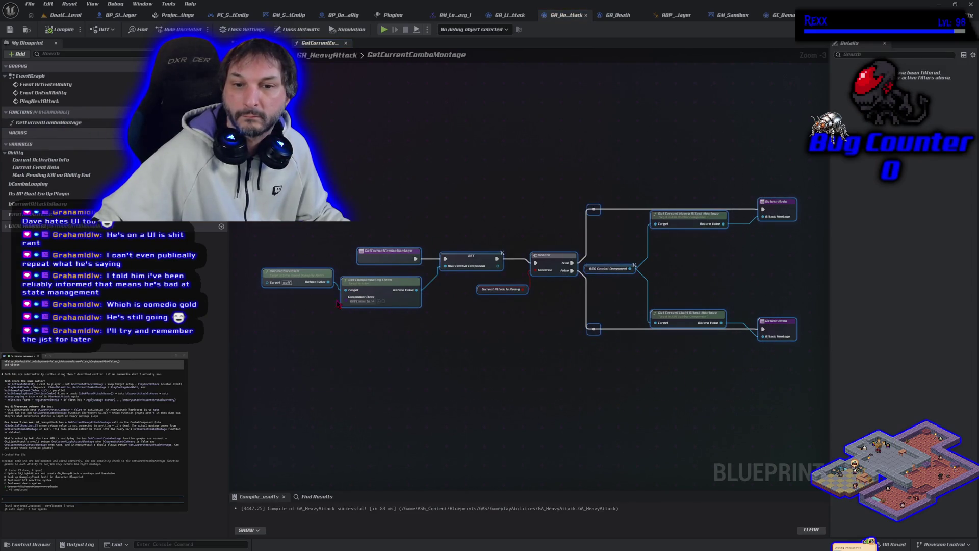
{"action": "right_click", "coordinate": [372, 292]}
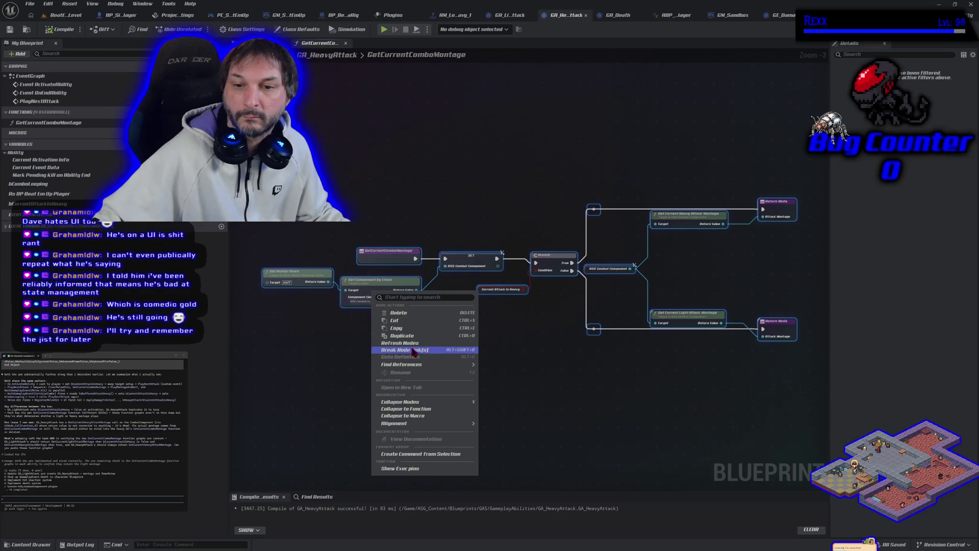
{"action": "left_click", "coordinate": [397, 328]}
Step: Paste the copied heavy attack nodes into the Claude Code prompt, then bring up GA_LightAttack
{"action": "left_click", "coordinate": [286, 357]}
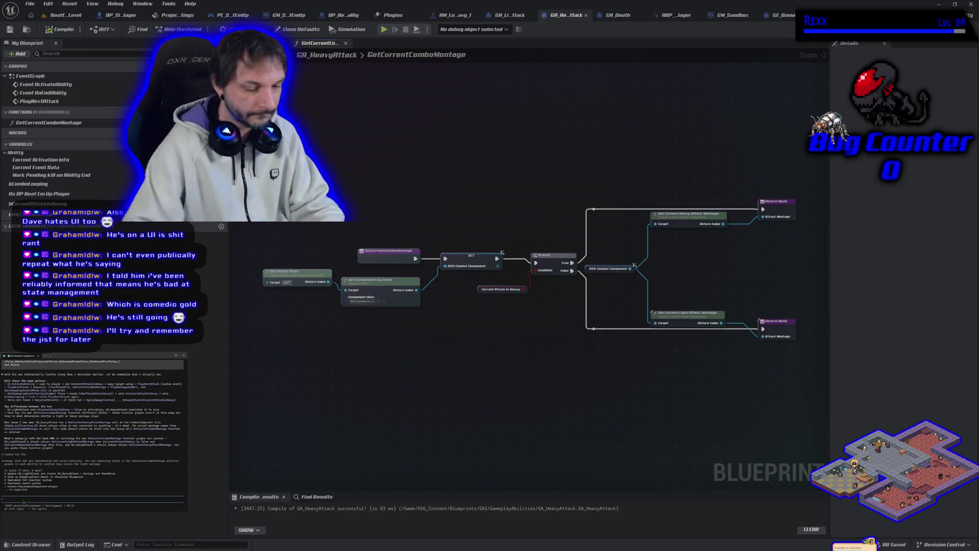
{"action": "key", "text": "ctrl+v"}
{"action": "key", "text": "Return"}
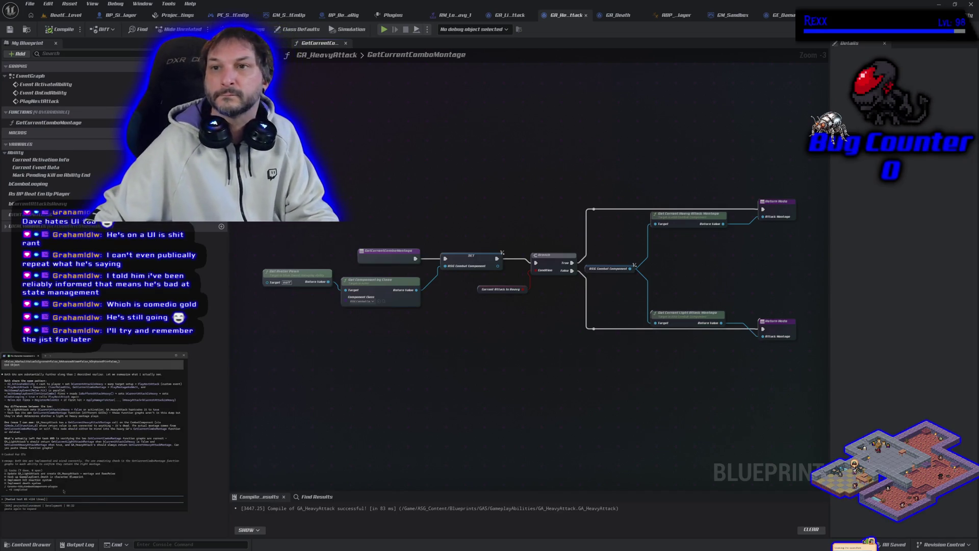
{"action": "left_click", "coordinate": [510, 15]}
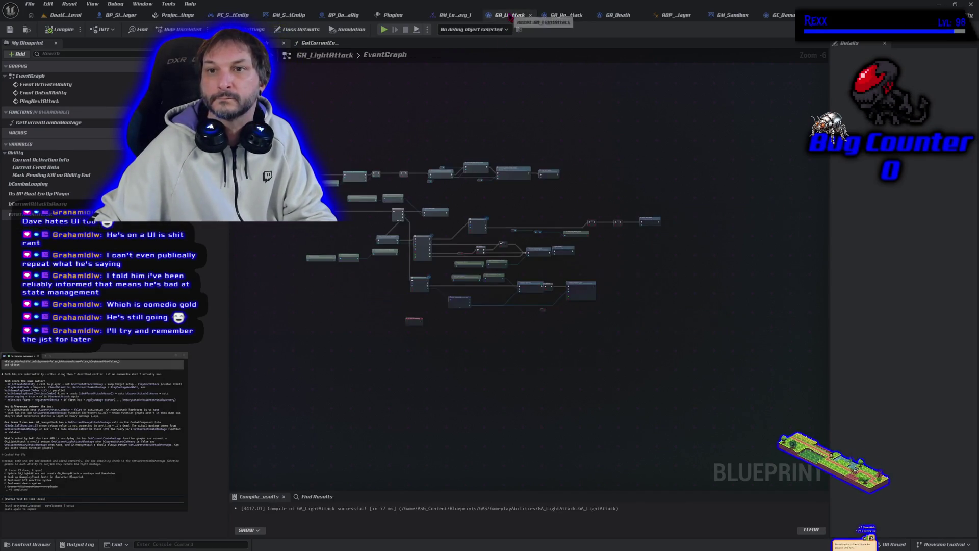
Step: Add GA_LightAttack's GetCurrentComboMontage nodes to the prompt, submit it, and return to GA_HeavyAttack
{"action": "left_click", "coordinate": [320, 43]}
{"action": "scroll", "coordinate": [346, 169], "scroll_direction": "down", "scroll_amount": 3}
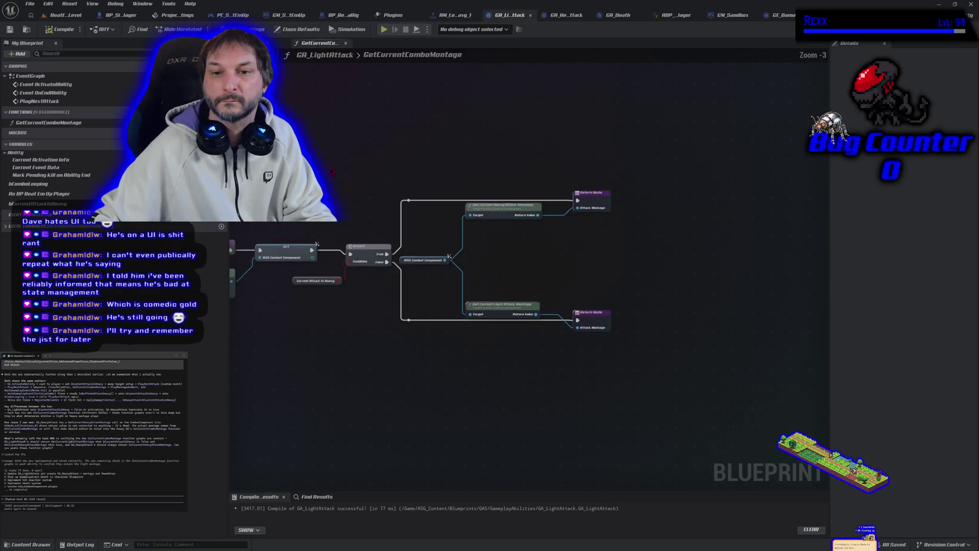
{"action": "mouse_move", "coordinate": [251, 153]}
{"action": "left_mouse_down"}
{"action": "mouse_move", "coordinate": [510, 327]}
{"action": "mouse_move", "coordinate": [771, 393]}
{"action": "left_mouse_up"}
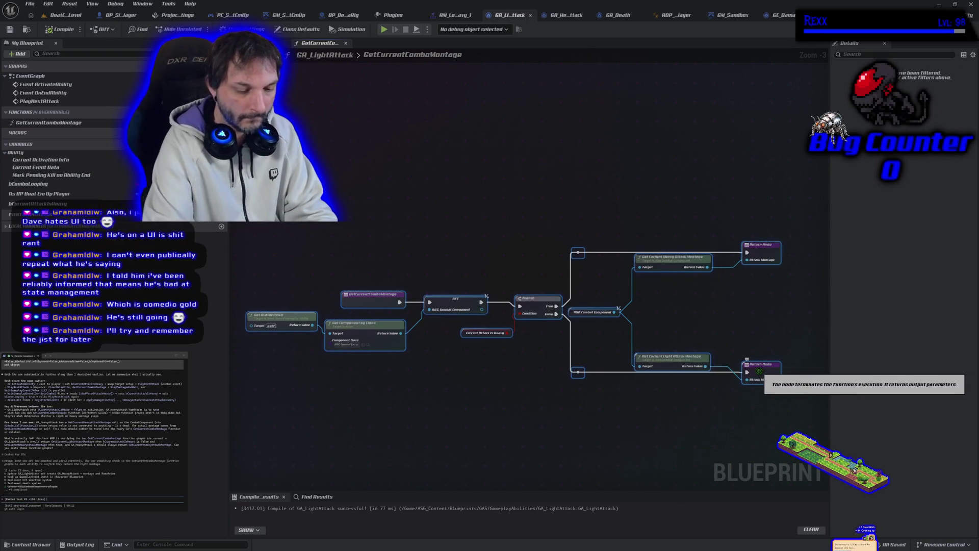
{"action": "key", "text": "Escape"}
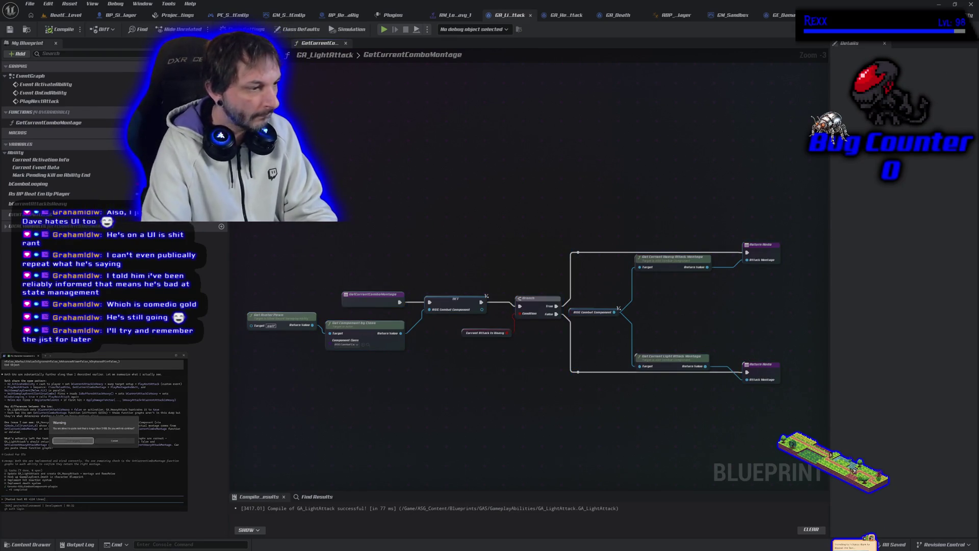
{"action": "key", "text": "Return"}
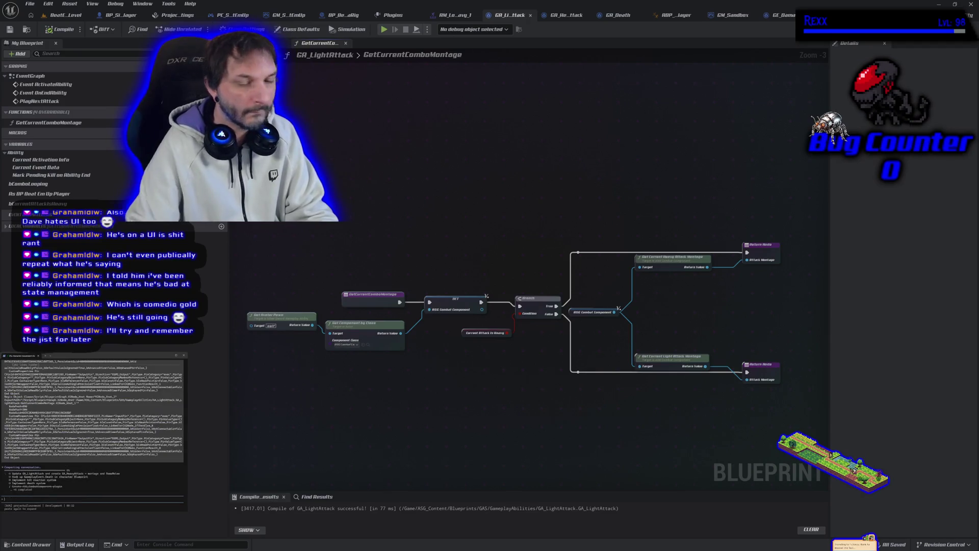
{"action": "left_click", "coordinate": [65, 14]}
{"action": "left_click", "coordinate": [637, 16]}
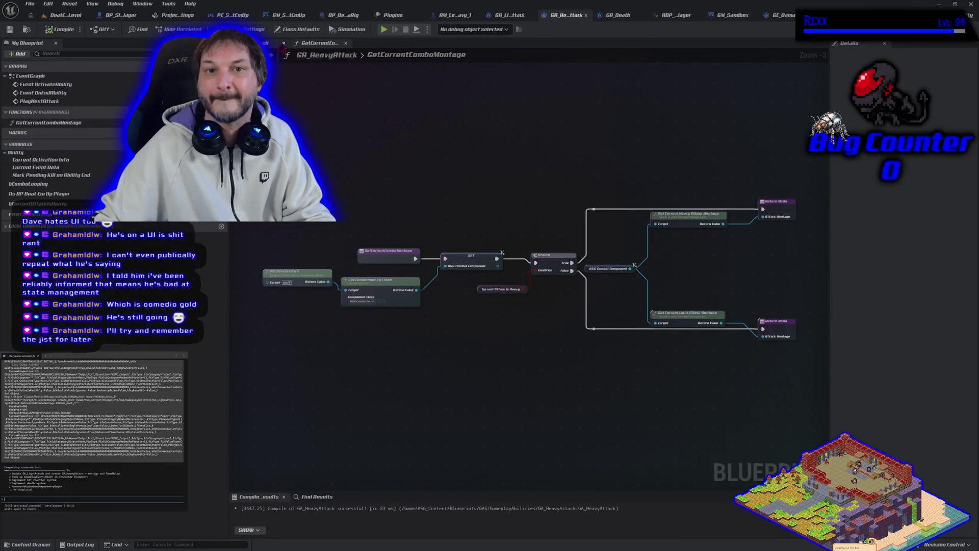
Step: Look over the heavy attack logic in GA_HeavyAttack's EventGraph before moving to the Git client
{"action": "left_click", "coordinate": [255, 43]}
{"action": "scroll", "coordinate": [428, 281], "scroll_direction": "up", "scroll_amount": 4}
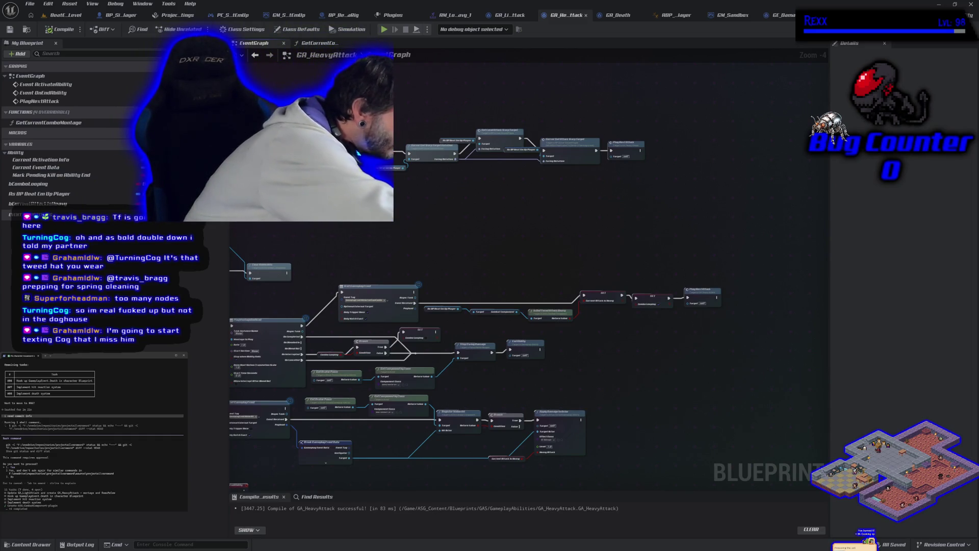
{"action": "key", "text": "alt+Tab"}
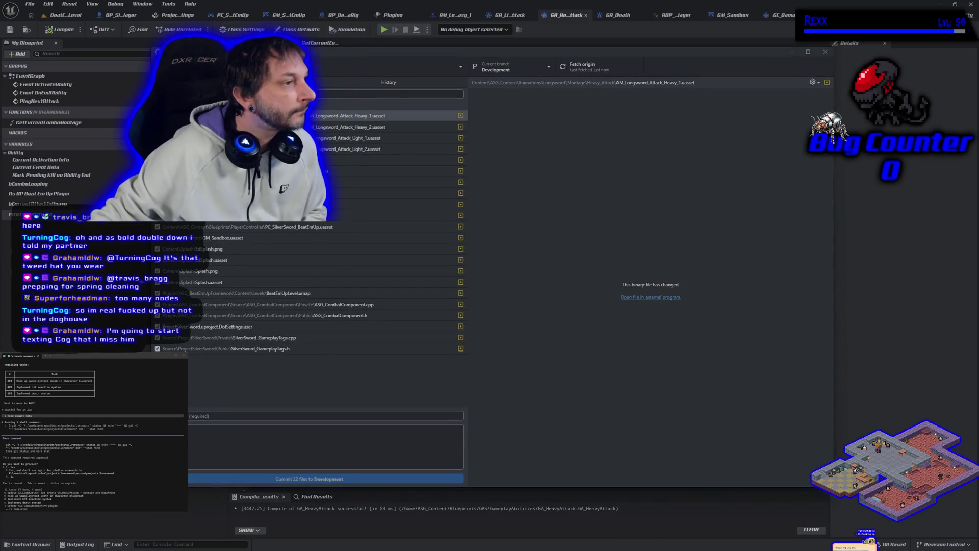
Step: Approve the assistant's shell command for the 22 pending files, then start a commit summary request
{"action": "left_click", "coordinate": [97, 358]}
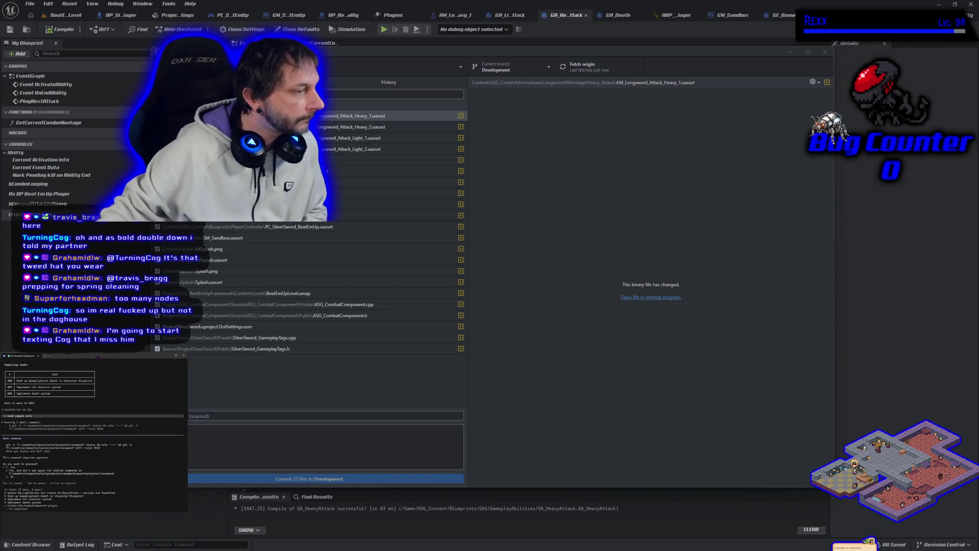
{"action": "key", "text": "Return"}
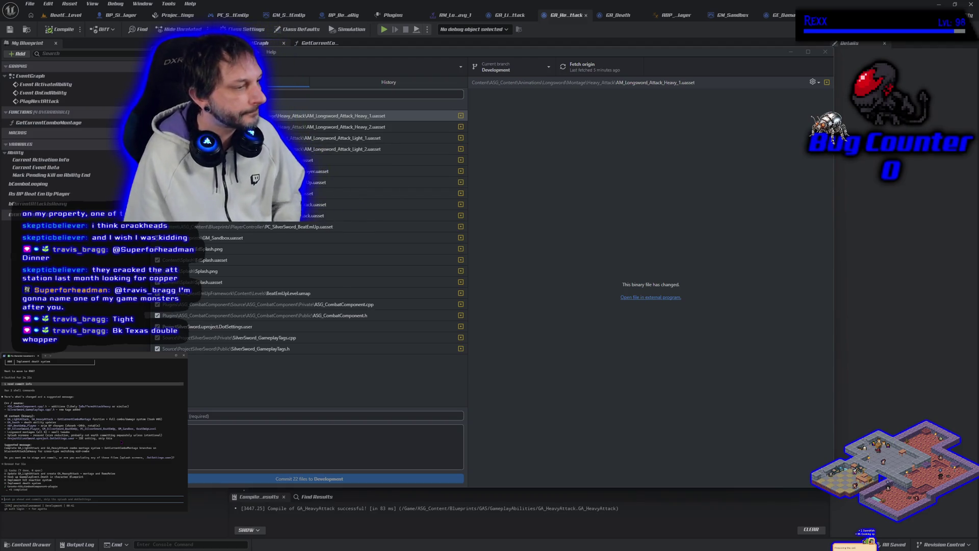
{"action": "key", "text": "Return"}
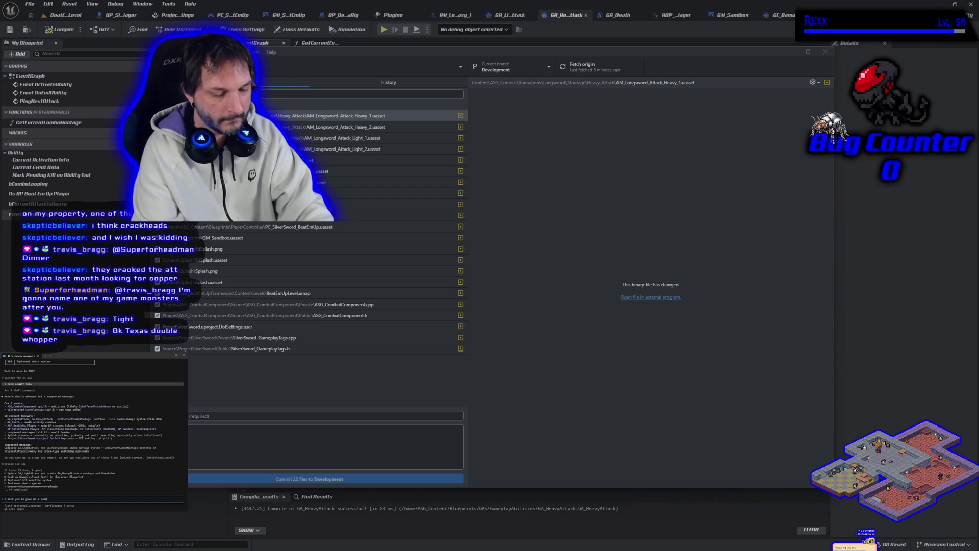
{"action": "type", "text": "it summary and description"}
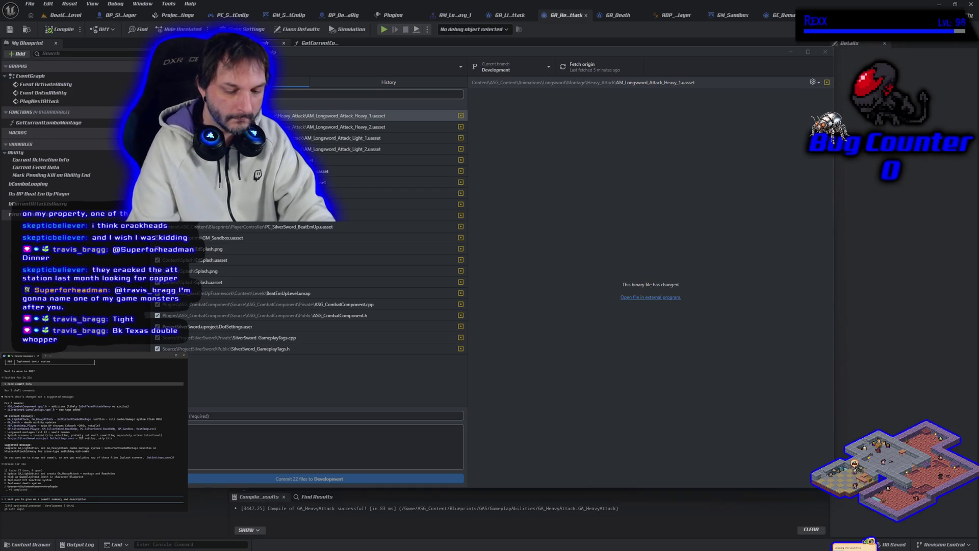
Step: Submit the commit summary and description request and select the suggested summary line
{"action": "key", "text": "Return"}
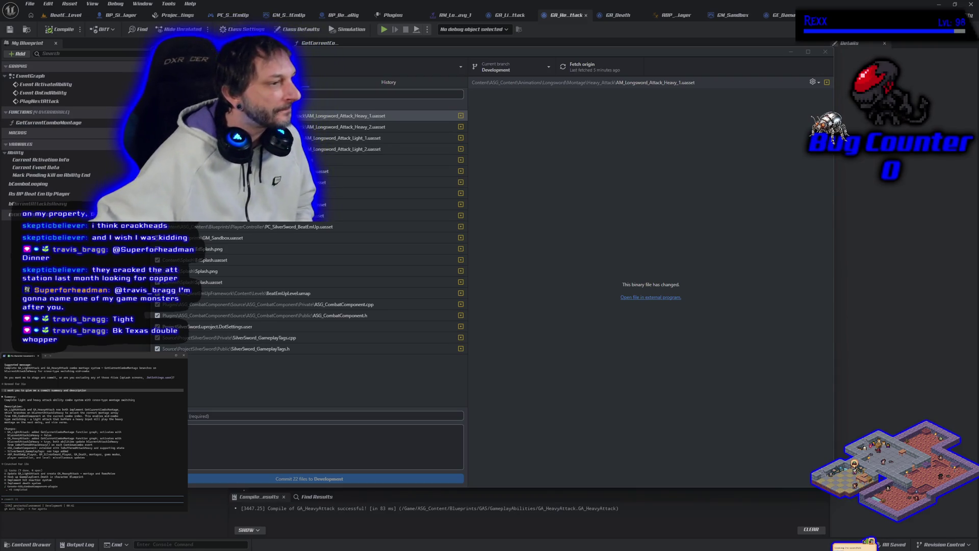
{"action": "left_click_drag", "start_coordinate": [5, 401], "coordinate": [136, 401]}
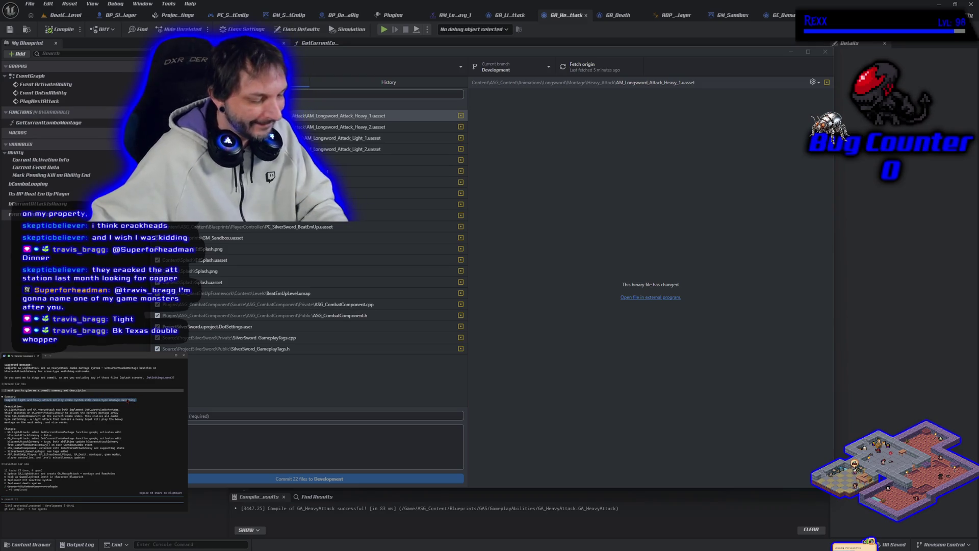
Step: Paste the assistant's suggested summary into the commit Summary field
{"action": "key", "text": "ctrl+c"}
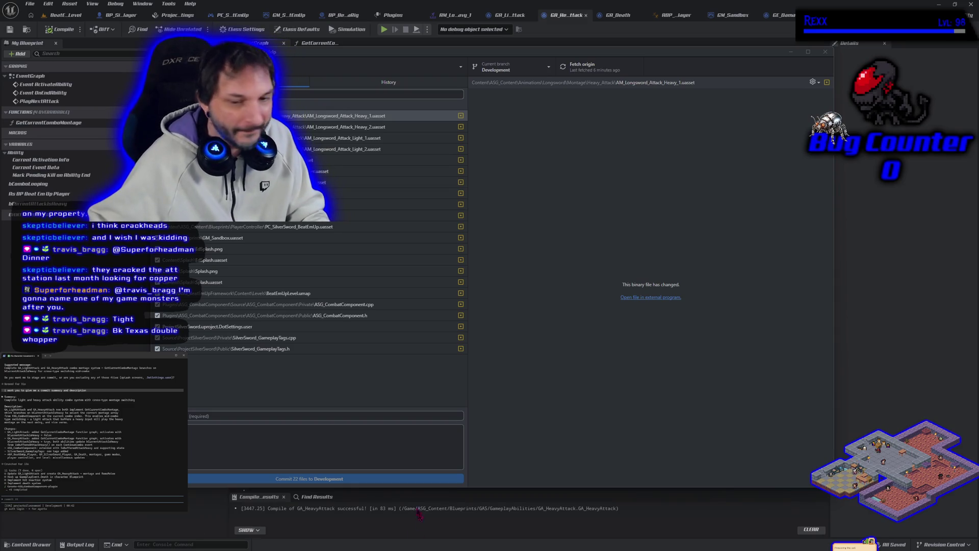
{"action": "left_click", "coordinate": [323, 419]}
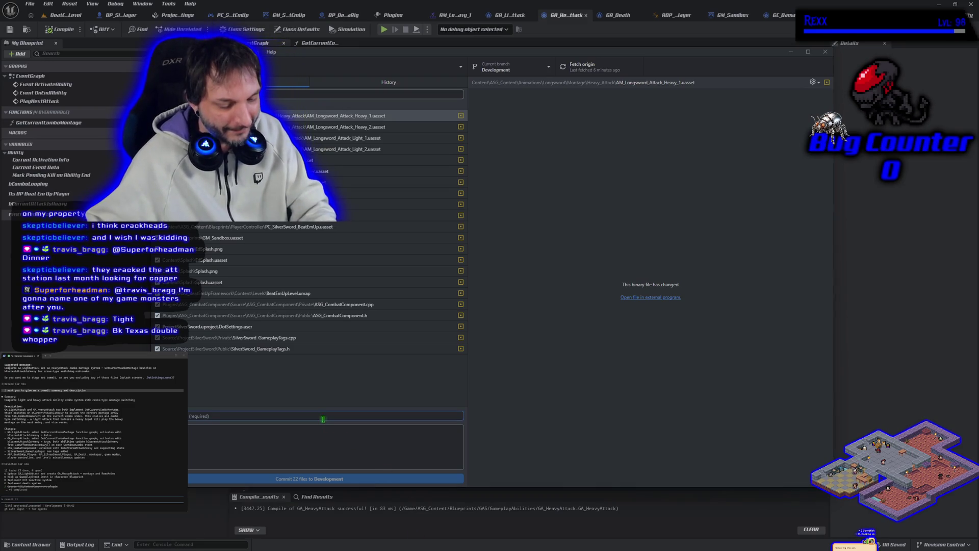
{"action": "key", "text": "ctrl+v"}
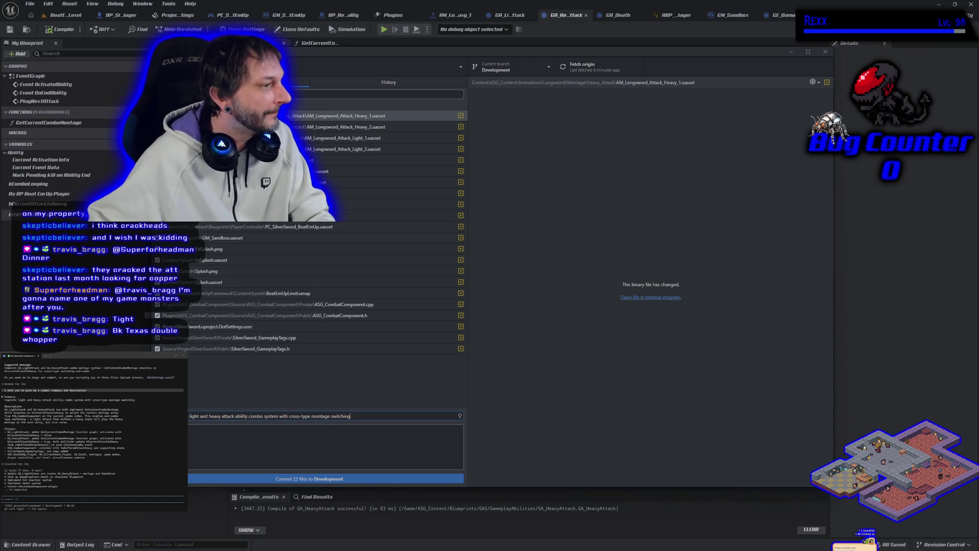
Step: Fill the Description with the suggested multi-line text and commit the 22 files to Development
{"action": "mouse_move", "coordinate": [4, 408]}
{"action": "left_mouse_down"}
{"action": "mouse_move", "coordinate": [153, 417]}
{"action": "mouse_move", "coordinate": [153, 436]}
{"action": "mouse_move", "coordinate": [127, 455]}
{"action": "mouse_move", "coordinate": [89, 459]}
{"action": "left_mouse_up"}
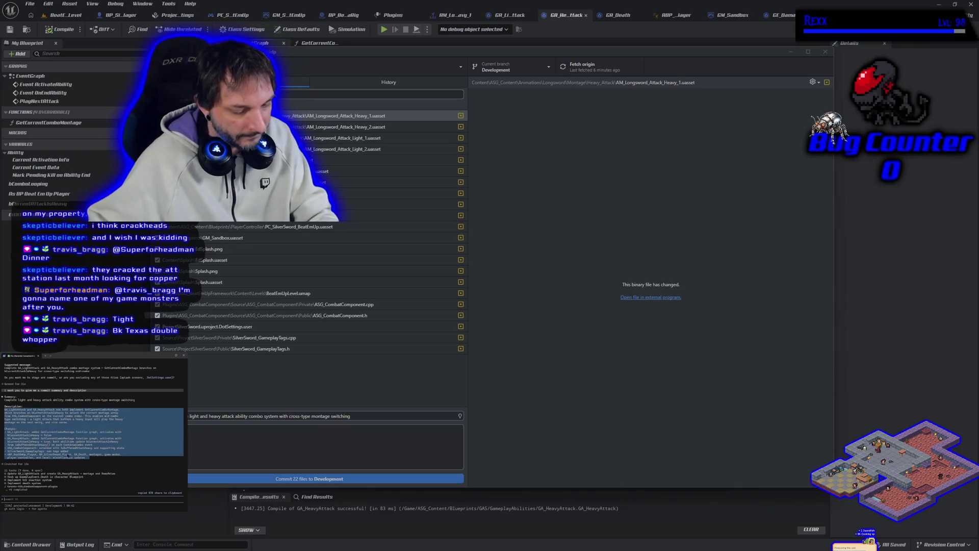
{"action": "left_click", "coordinate": [220, 440]}
{"action": "key", "text": "ctrl+v"}
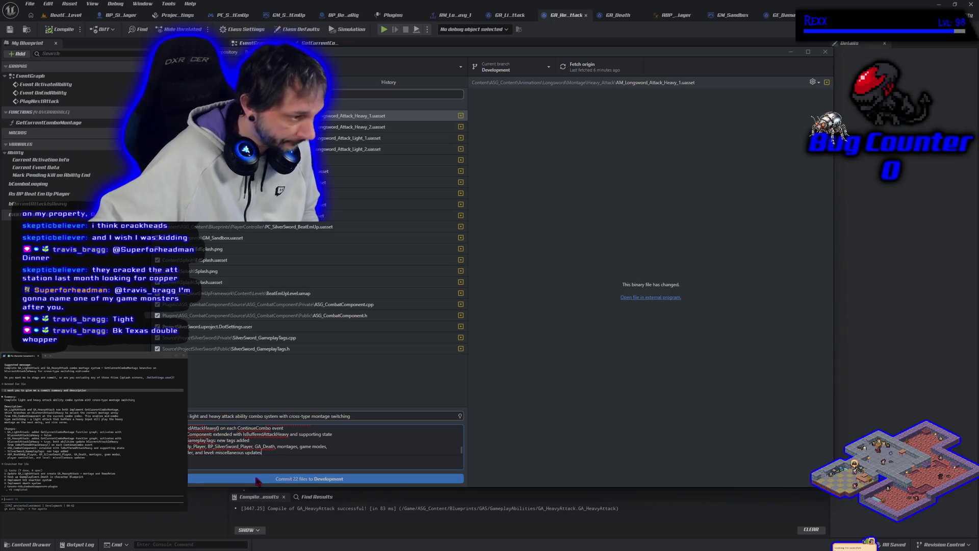
{"action": "left_click", "coordinate": [257, 479]}
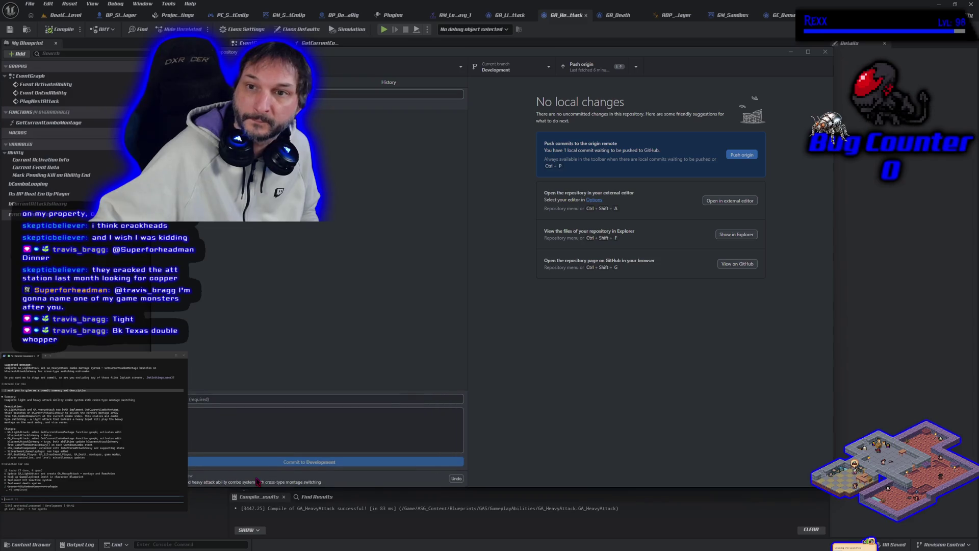
Step: Push the Development commit to origin and check out the main branch
{"action": "left_click", "coordinate": [732, 158]}
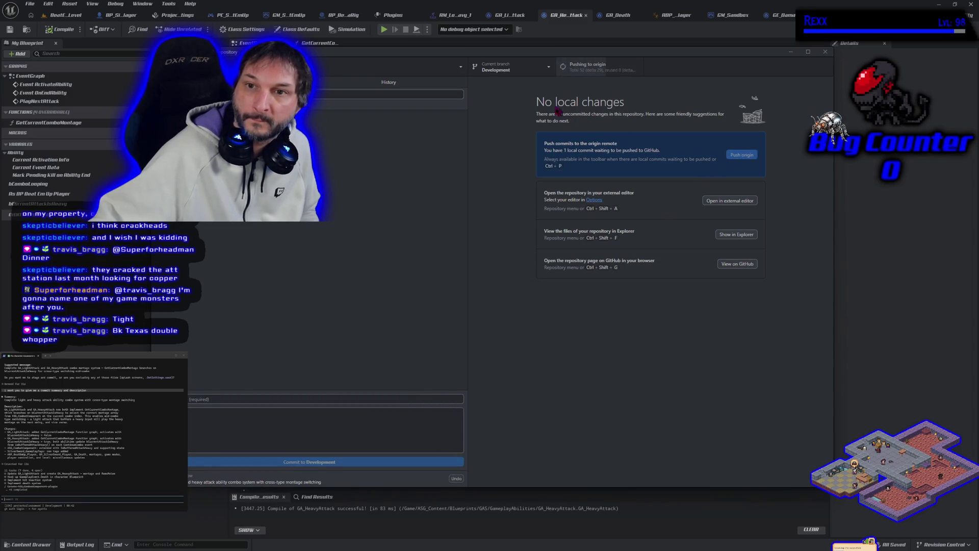
{"action": "left_click", "coordinate": [531, 75]}
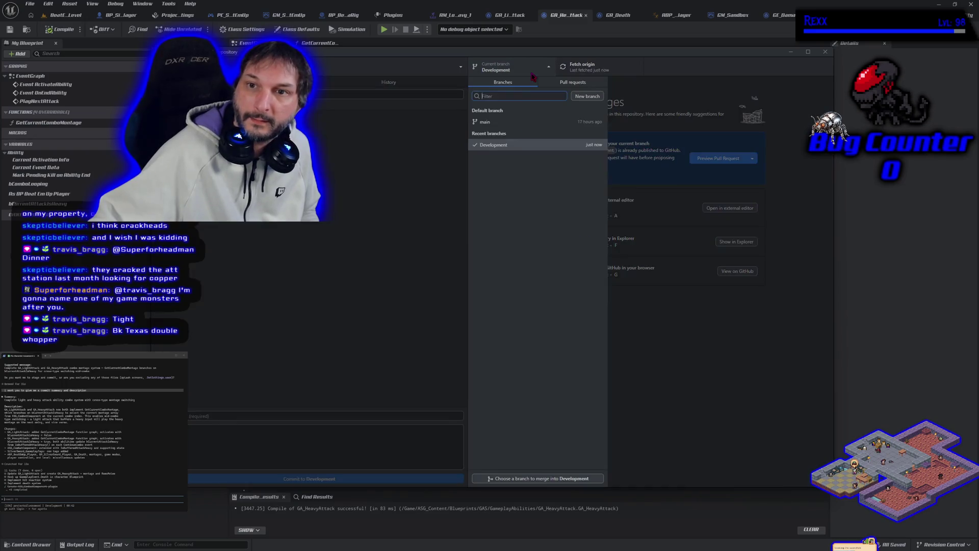
{"action": "left_click", "coordinate": [497, 125]}
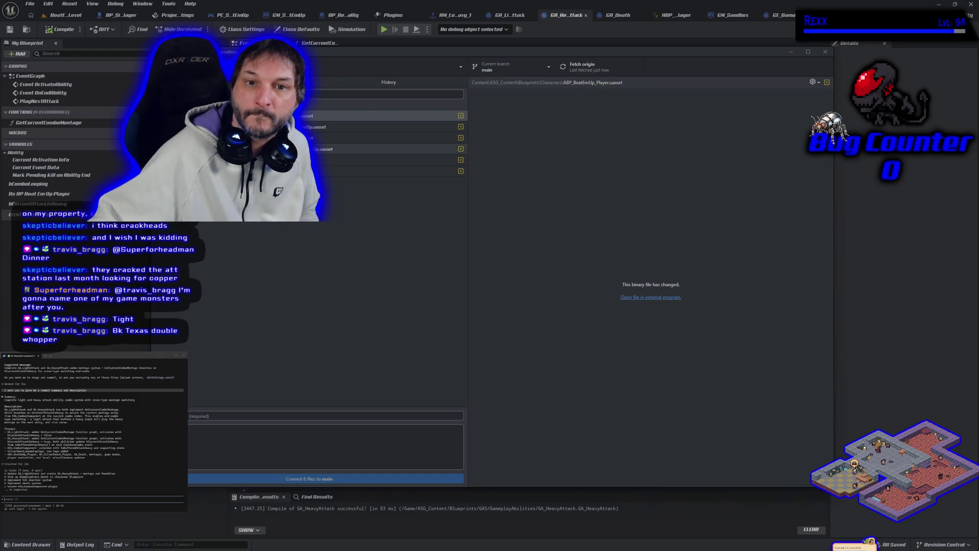
{"action": "key", "text": "alt+Tab"}
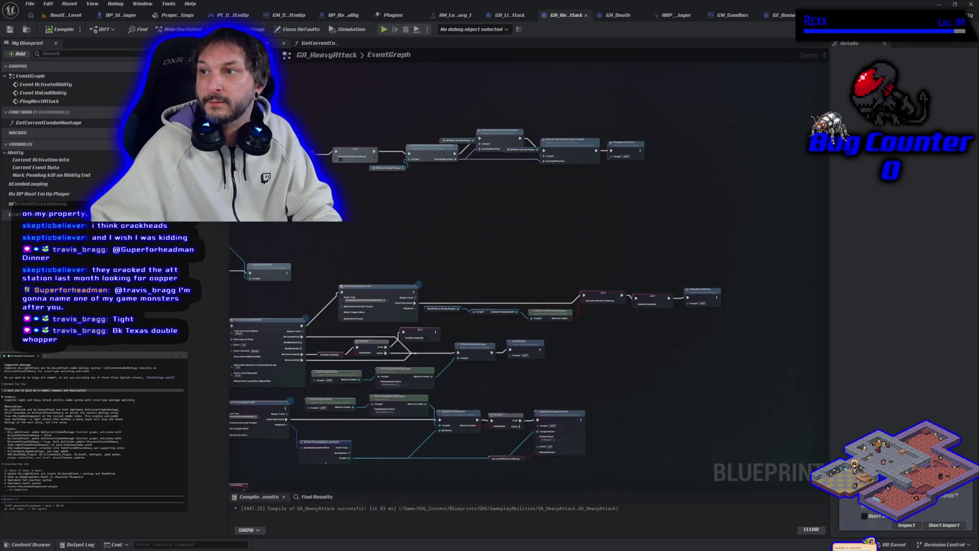
Step: Discard all six leftover changes on the main branch
{"action": "key", "text": "alt+Tab"}
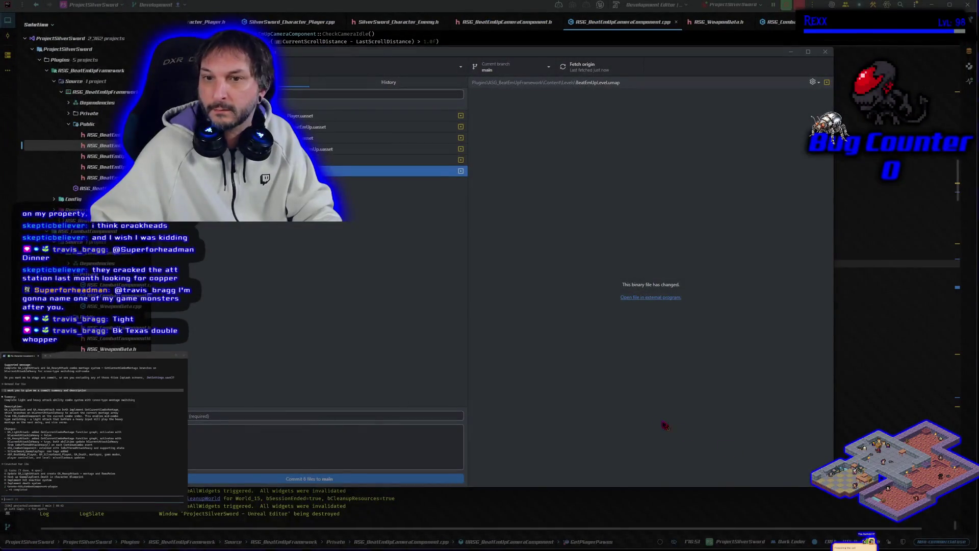
{"action": "left_click", "coordinate": [459, 116], "text": "shift"}
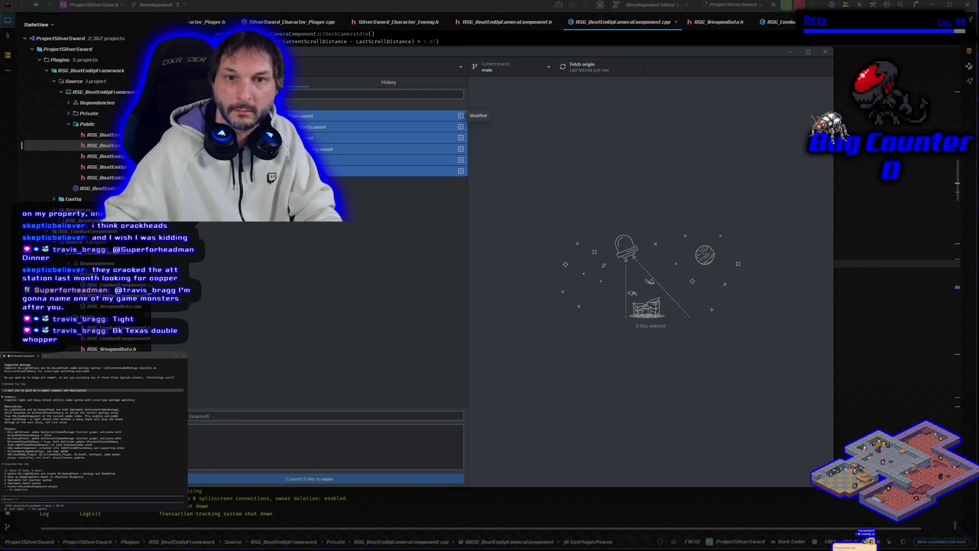
{"action": "right_click", "coordinate": [283, 172]}
{"action": "left_click", "coordinate": [357, 181]}
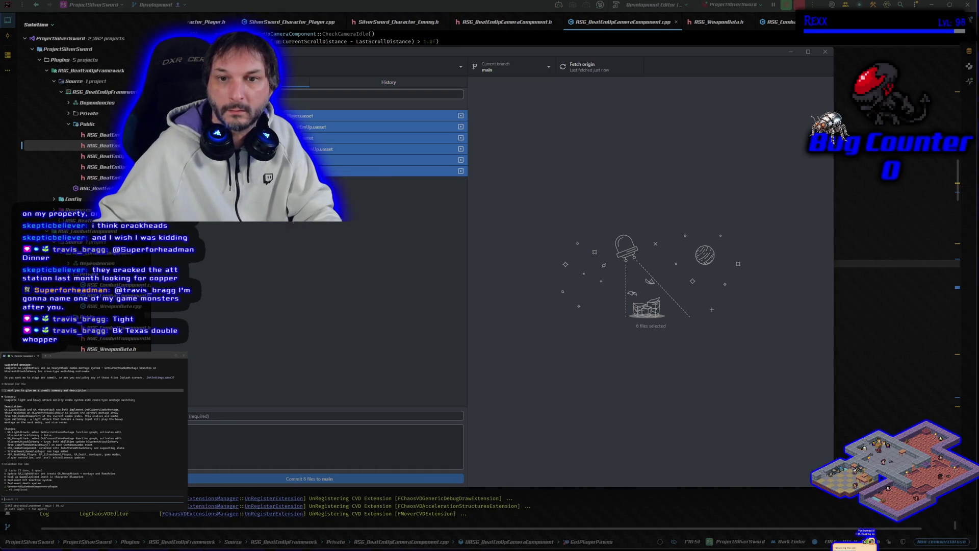
{"action": "left_click", "coordinate": [528, 319]}
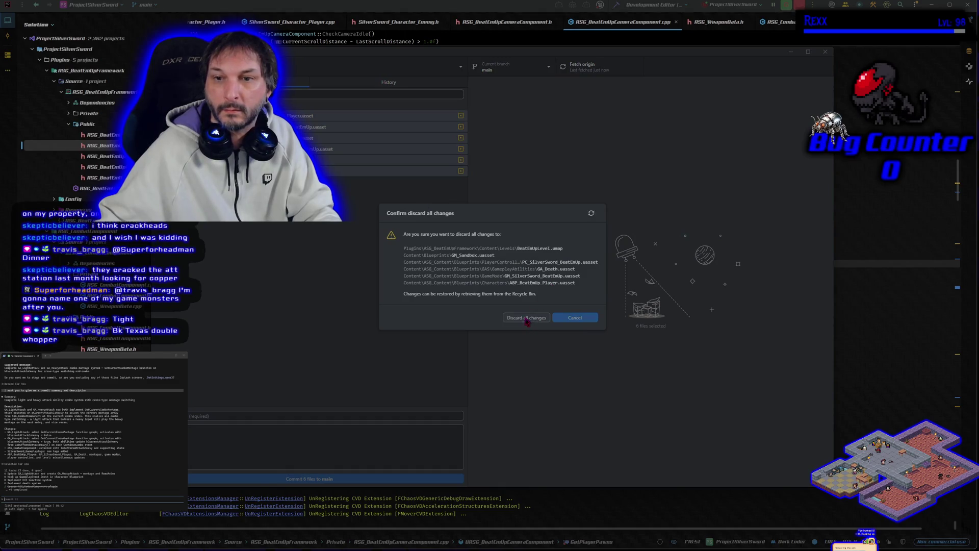
Step: Merge Development into main with a merge commit and push main to origin
{"action": "key", "text": "ctrl+shift+m"}
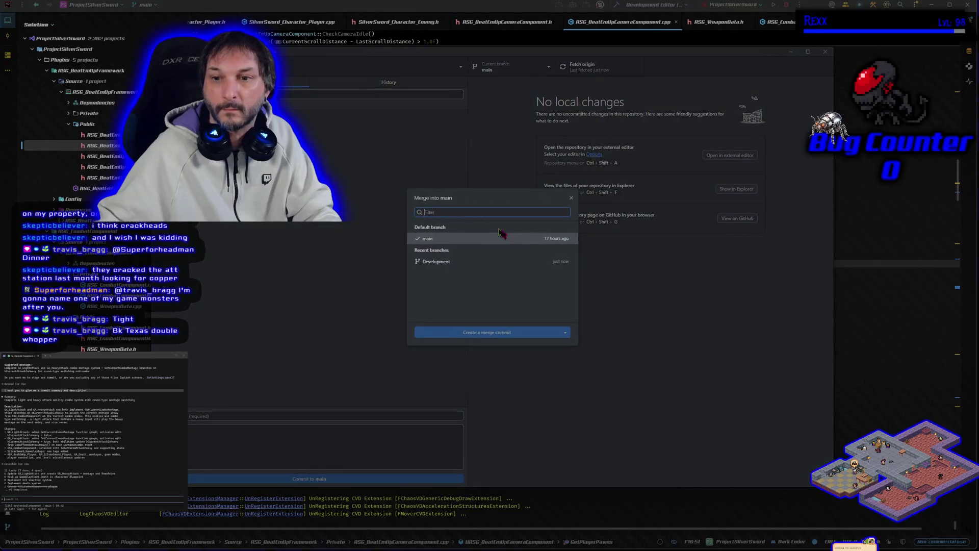
{"action": "left_click", "coordinate": [467, 263]}
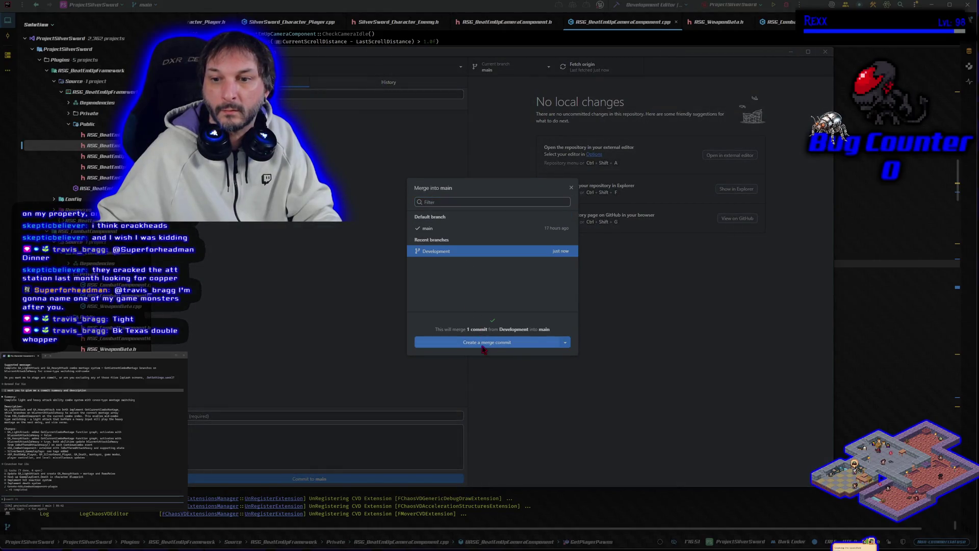
{"action": "left_click", "coordinate": [484, 340]}
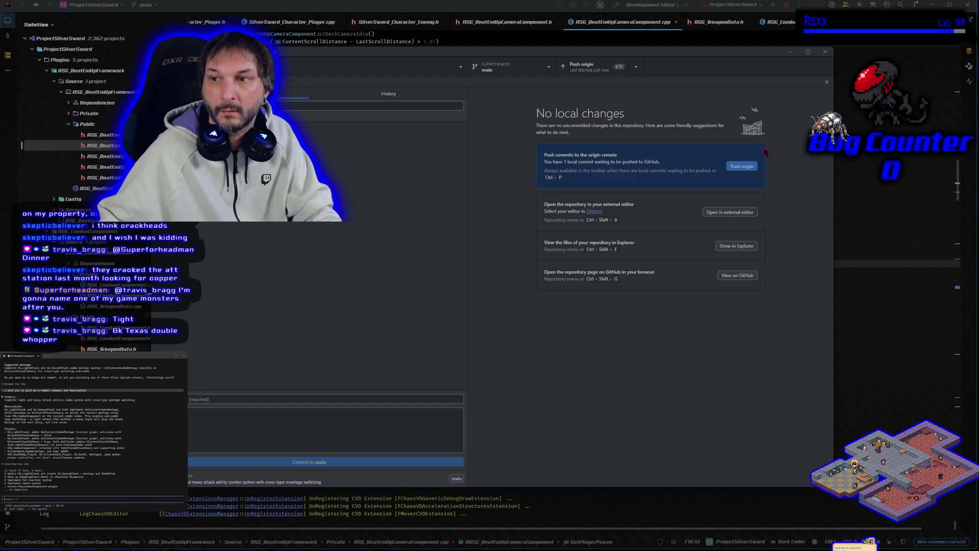
{"action": "left_click", "coordinate": [738, 171]}
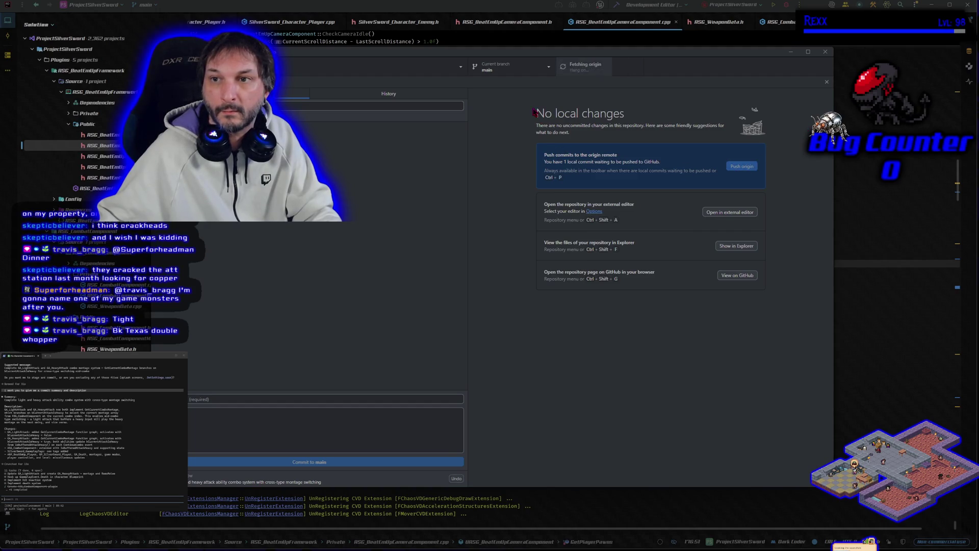
Step: Switch back to the Development branch and hide GitHub Desktop
{"action": "left_click", "coordinate": [531, 70]}
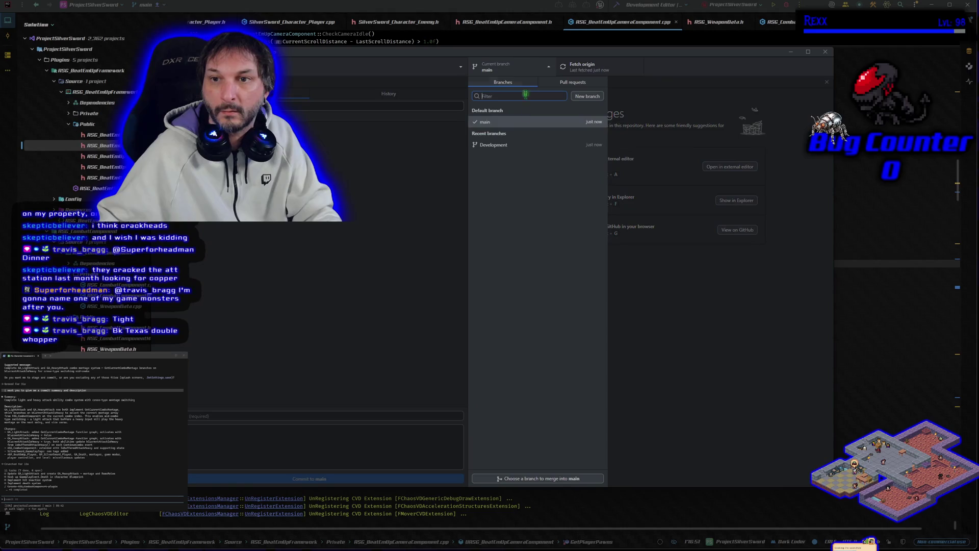
{"action": "left_click", "coordinate": [523, 146]}
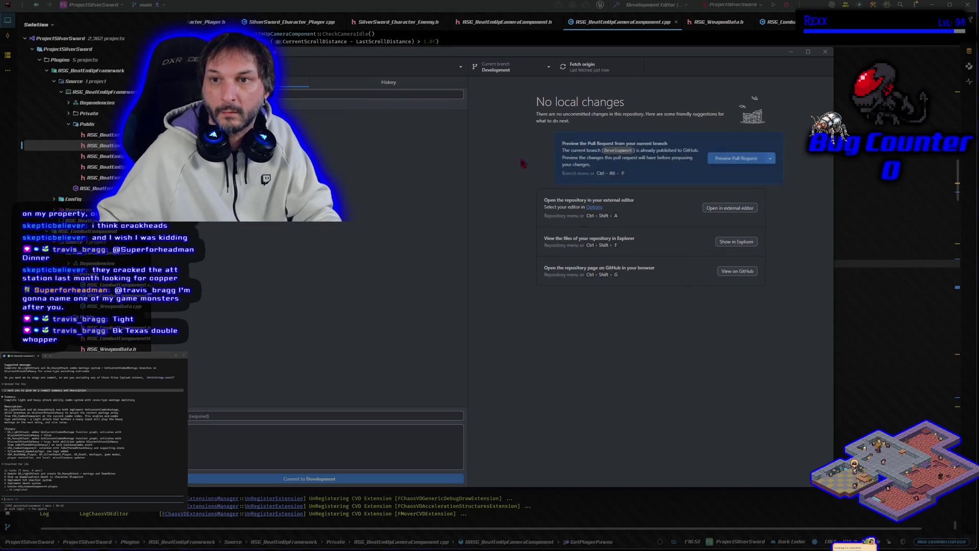
{"action": "left_click", "coordinate": [790, 51]}
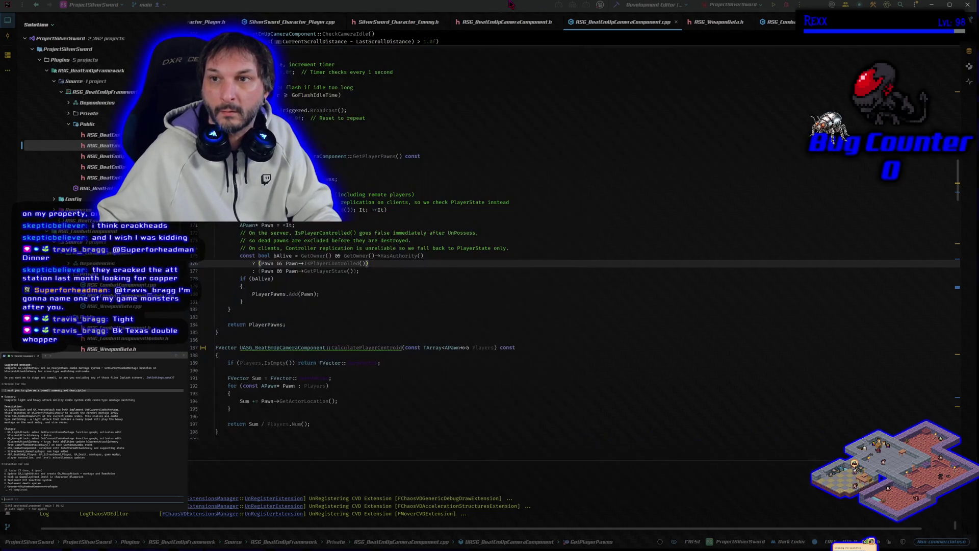
Step: Redraft the Claude Code request to ask 'show me the' task list, without touching the repo
{"action": "left_click", "coordinate": [787, 5]}
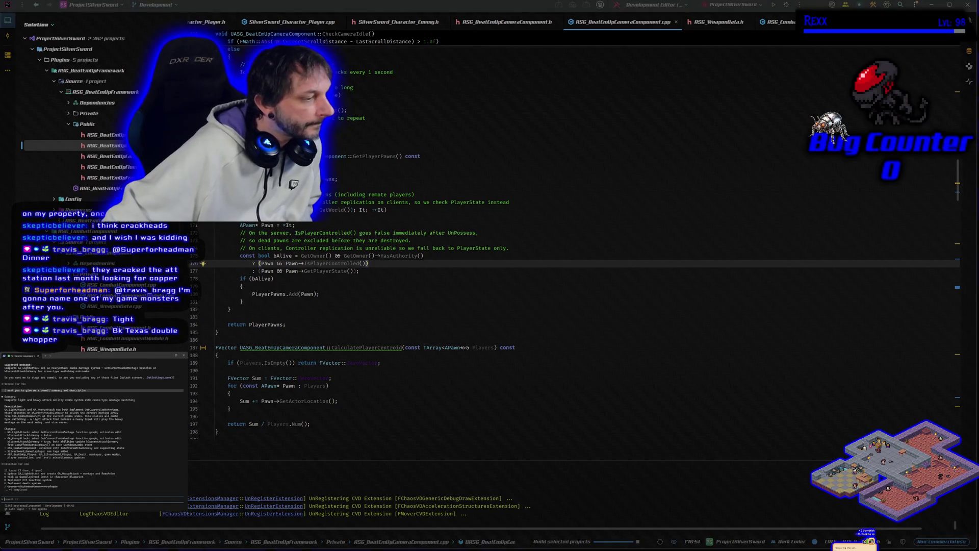
{"action": "type", "text": "clea"}
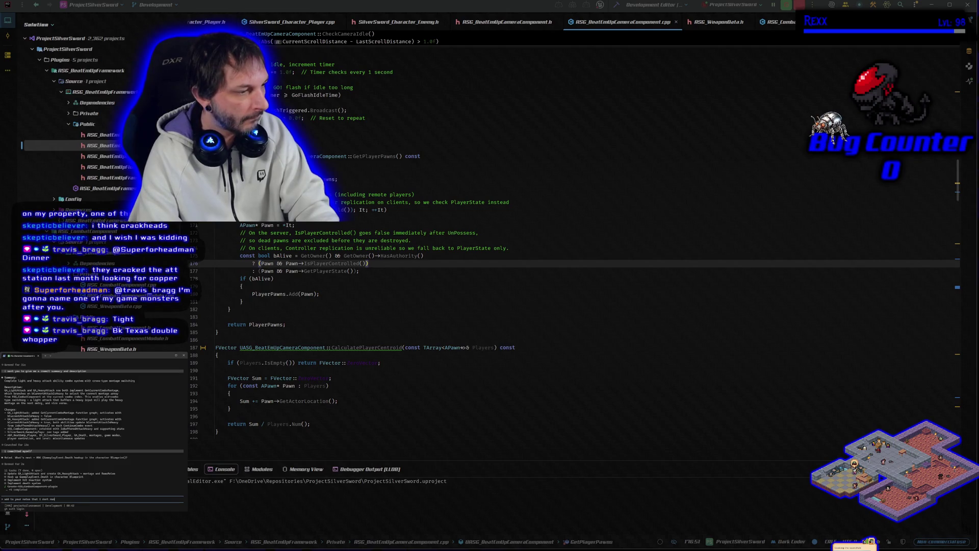
{"action": "type", "text": "ever commit or touch the"}
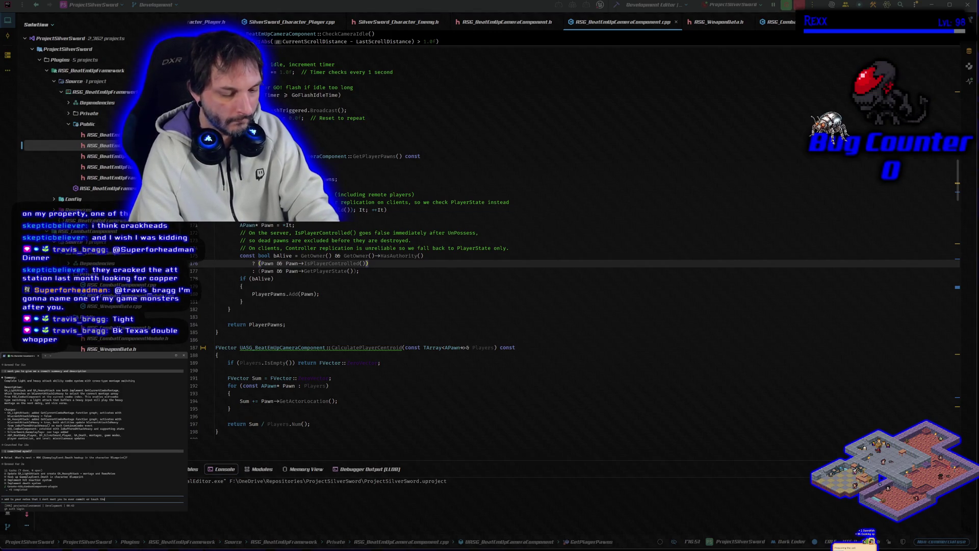
{"action": "type", "text": " repo, "}
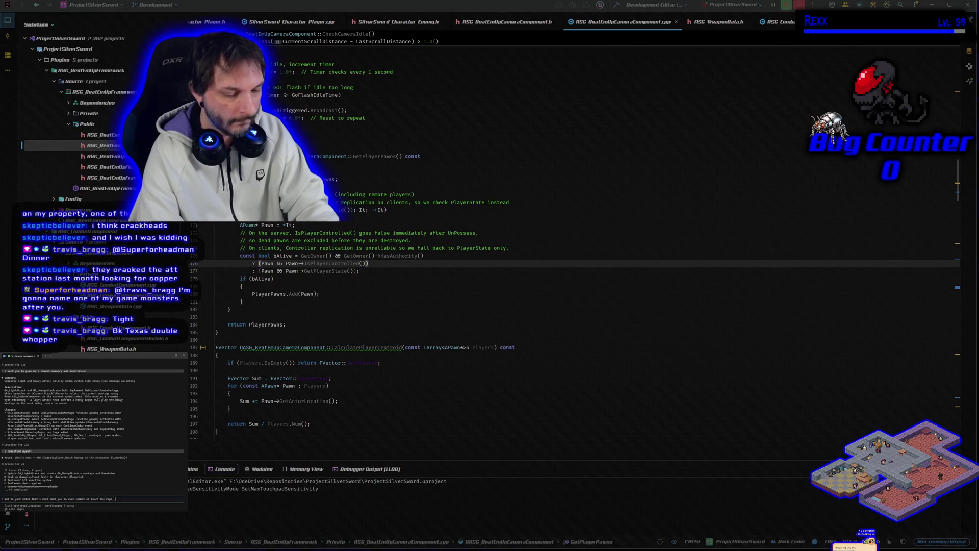
{"action": "type", "text": "I just want yo"}
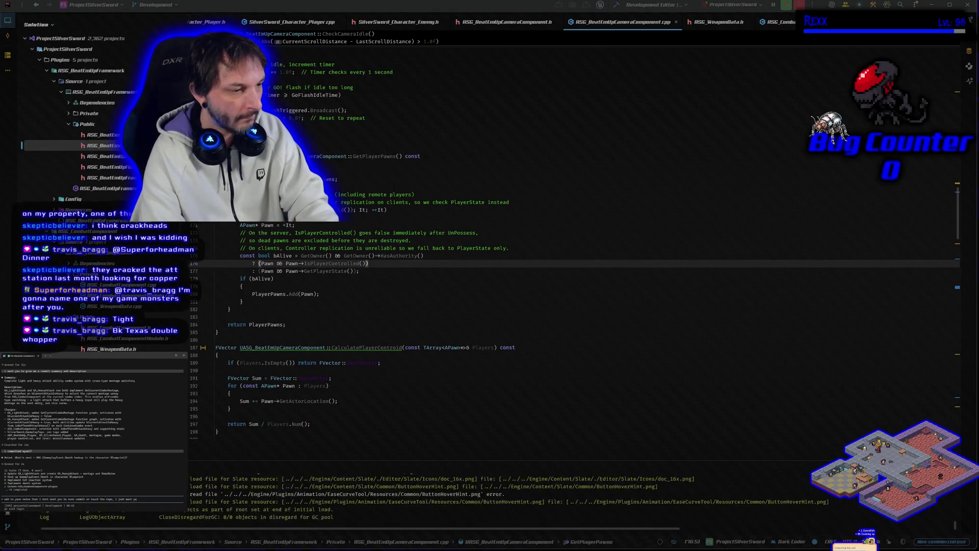
{"action": "type", "text": "u to make summar"}
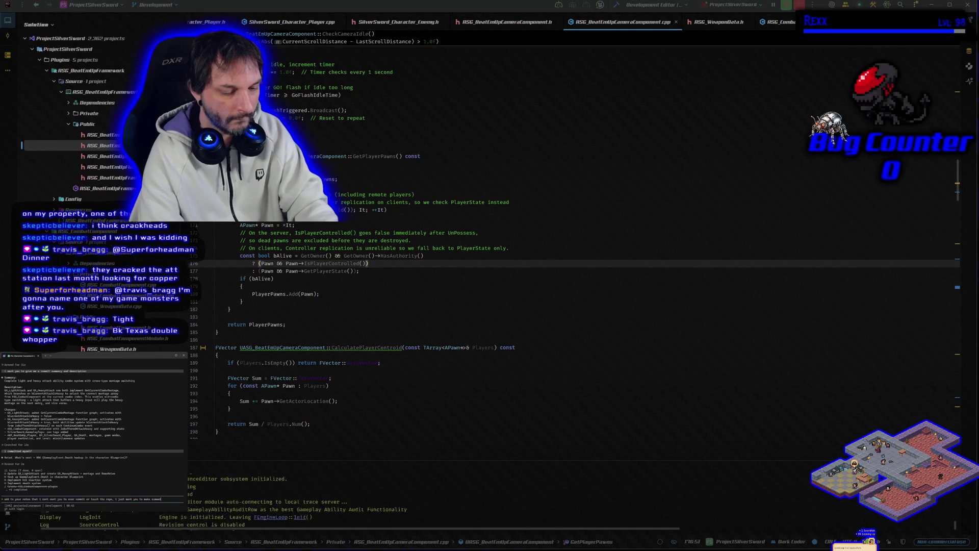
{"action": "type", "text": "y and descri"}
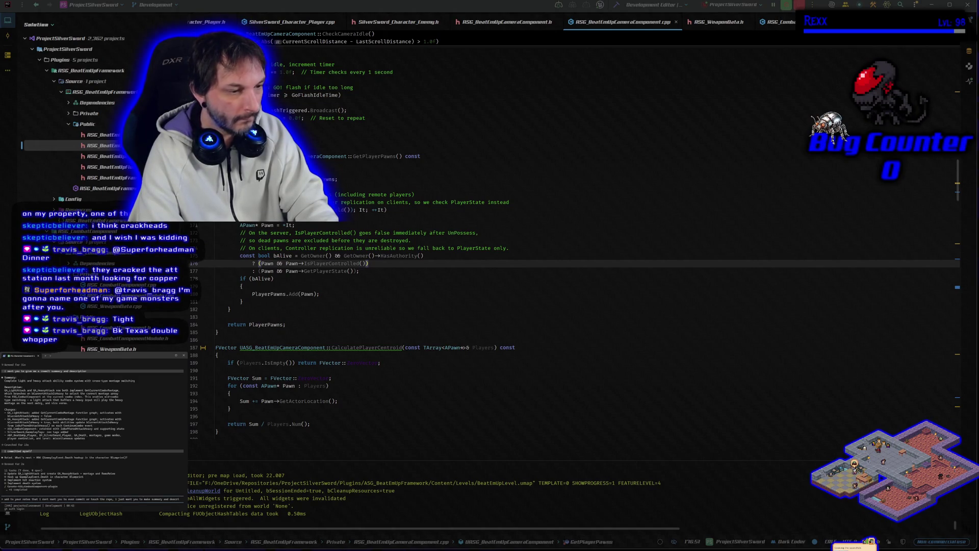
{"action": "type", "text": "ptio"}
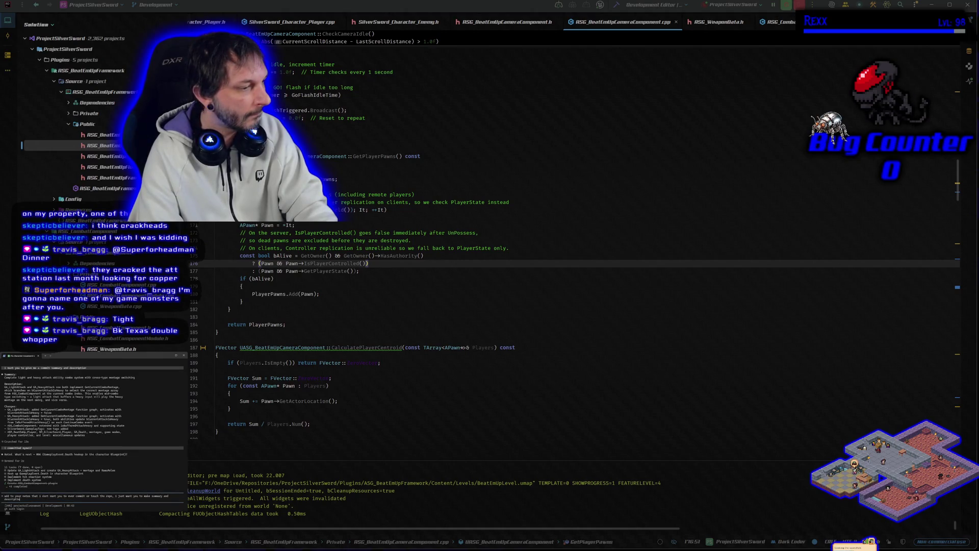
{"action": "key", "text": "ctrl+BackSpace"}
{"action": "key", "text": "ctrl+BackSpace"}
{"action": "key", "text": "ctrl+BackSpace"}
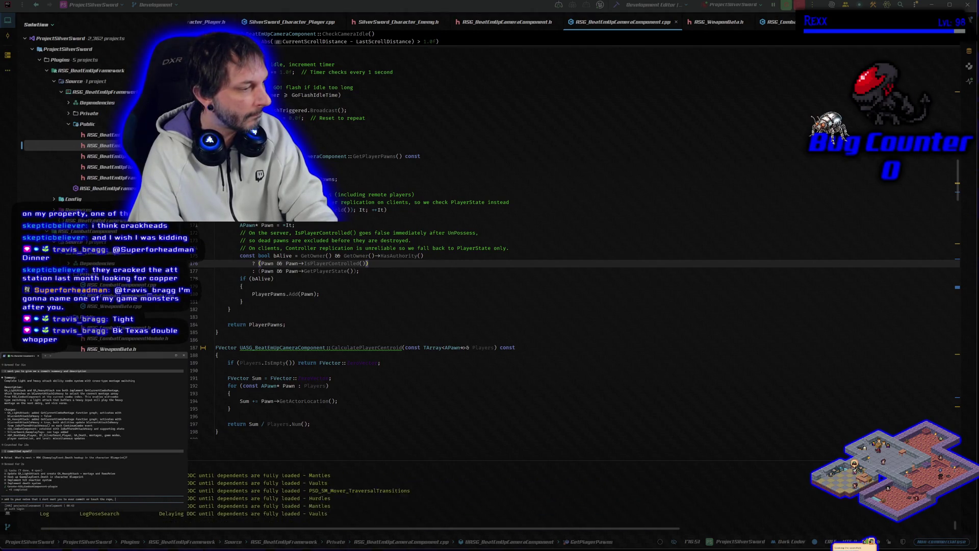
{"action": "key", "text": "ctrl+BackSpace"}
{"action": "key", "text": "ctrl+BackSpace"}
{"action": "key", "text": "ctrl+BackSpace"}
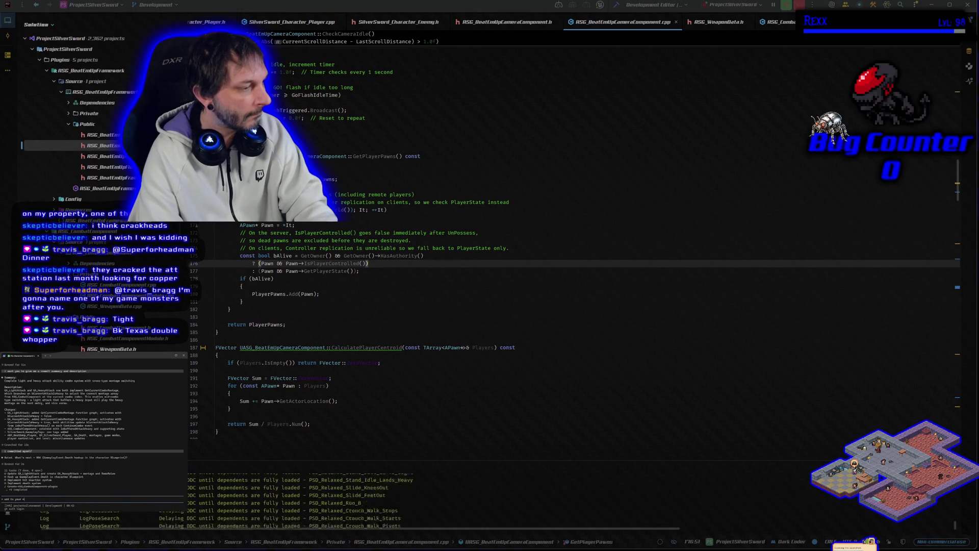
{"action": "type", "text": "let's do it"}
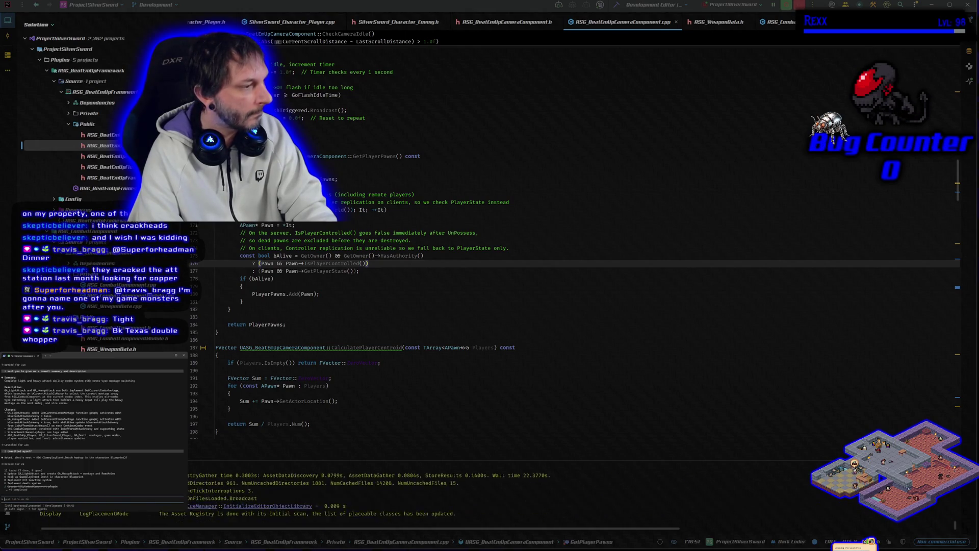
{"action": "type", "text": "show me the"}
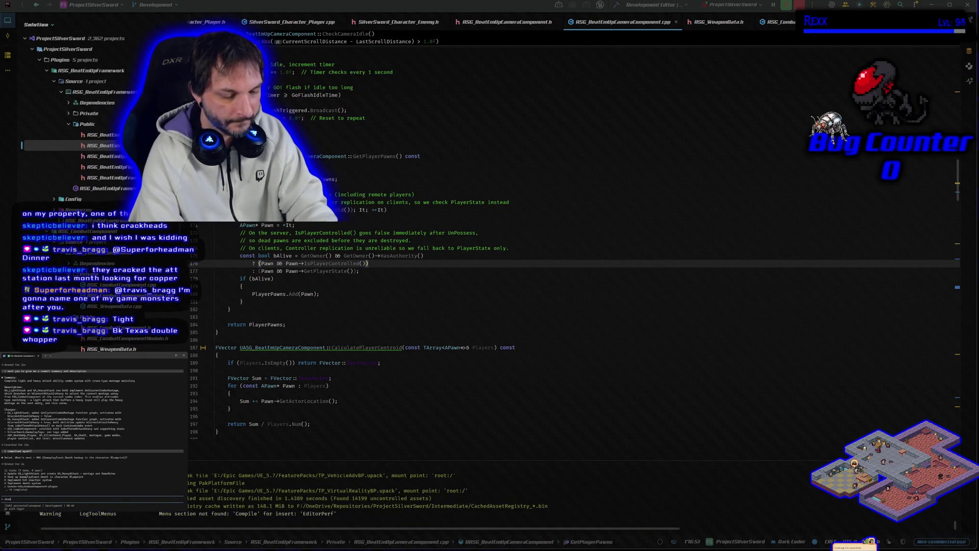
{"action": "key", "text": "alt+Tab"}
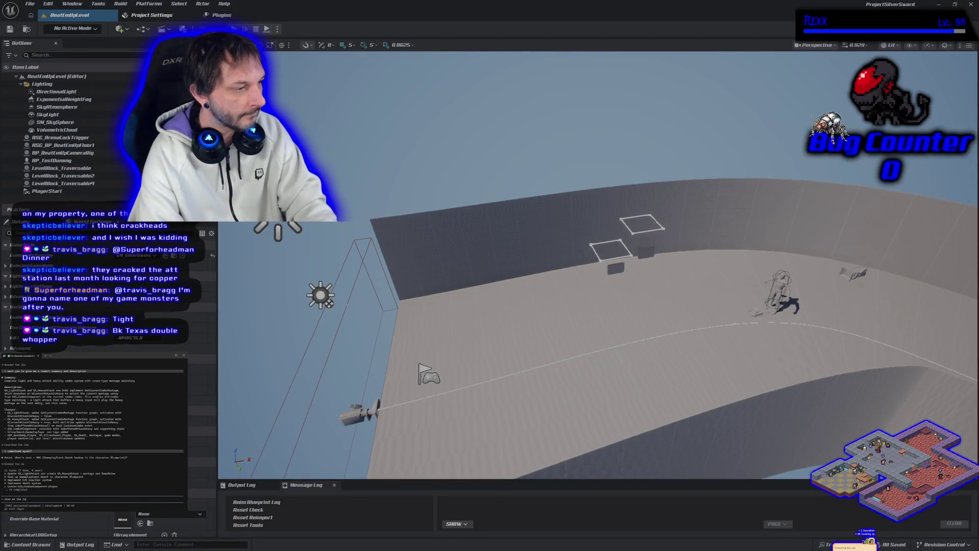
Step: Request the task list and 'explain task 06 in detail', then run a quick single-player play test
{"action": "key", "text": "Return"}
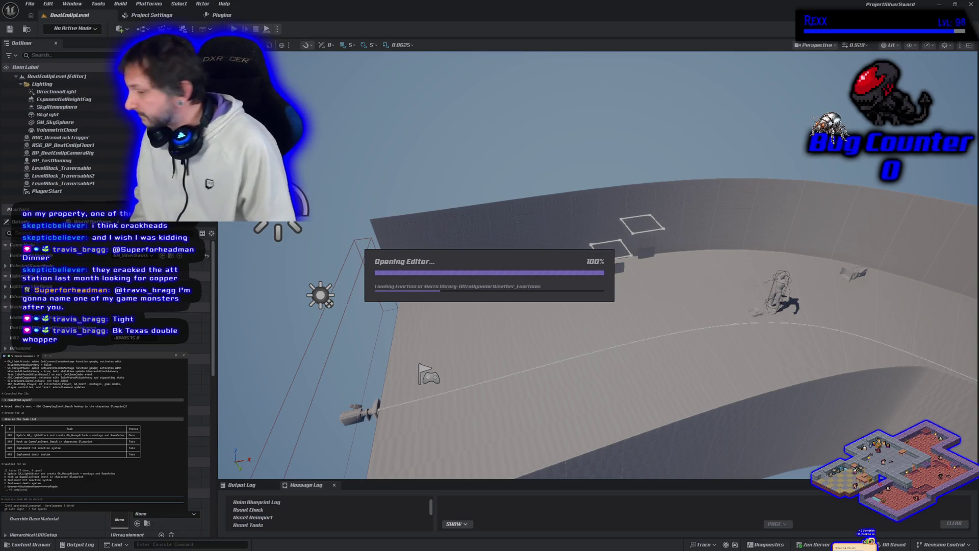
{"action": "type", "text": "explain task 06 in detail"}
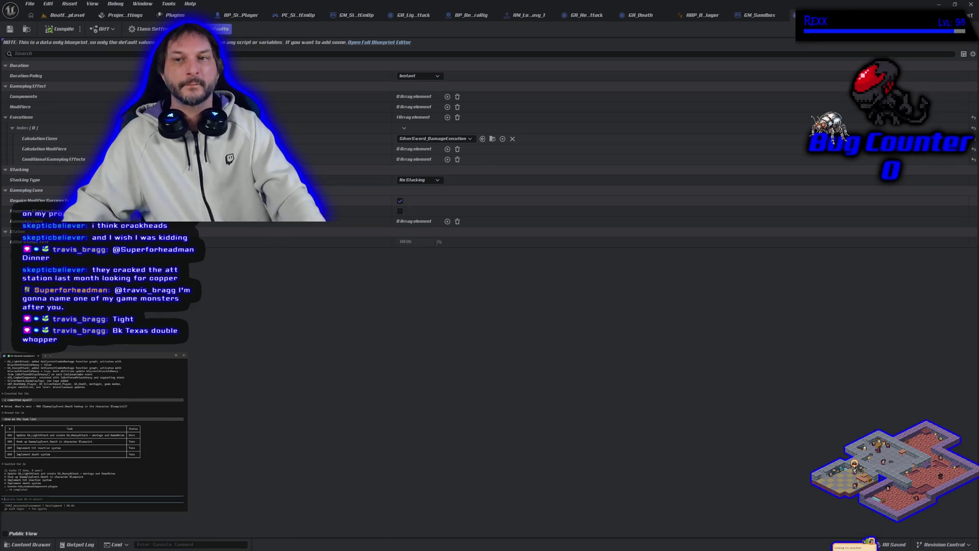
{"action": "left_click", "coordinate": [69, 17]}
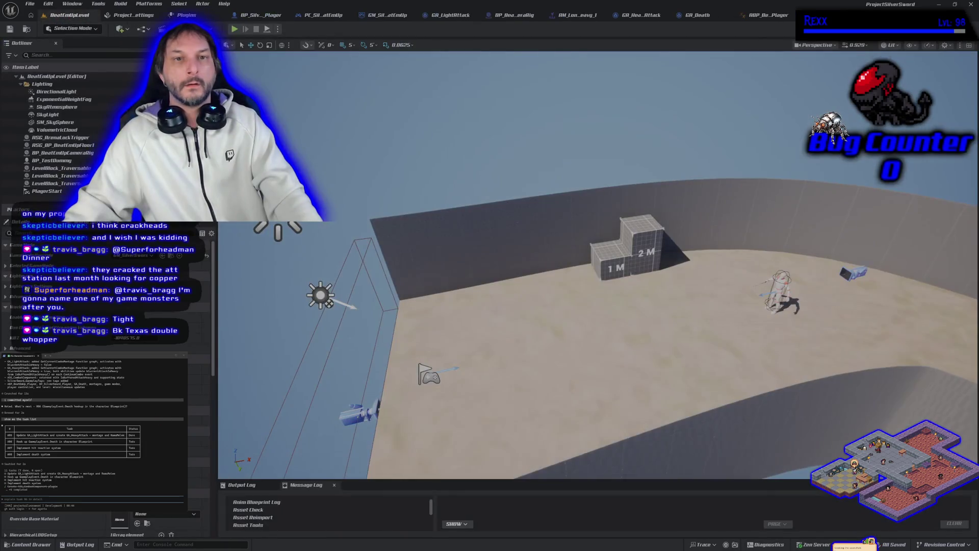
{"action": "key", "text": "alt+p"}
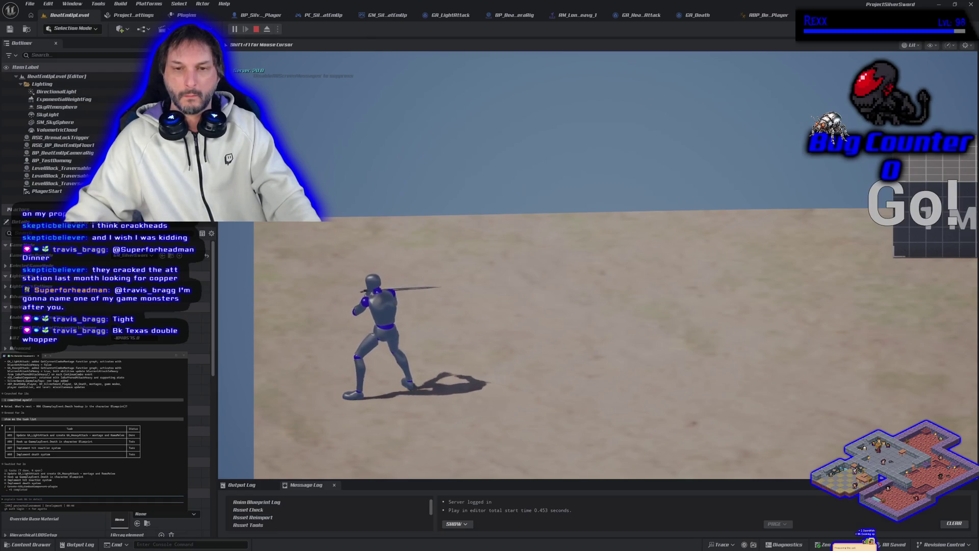
{"action": "key", "text": "Escape"}
Step: Play-test with Number of Players set to 2, walking the character and swinging the sword
{"action": "left_click", "coordinate": [277, 29]}
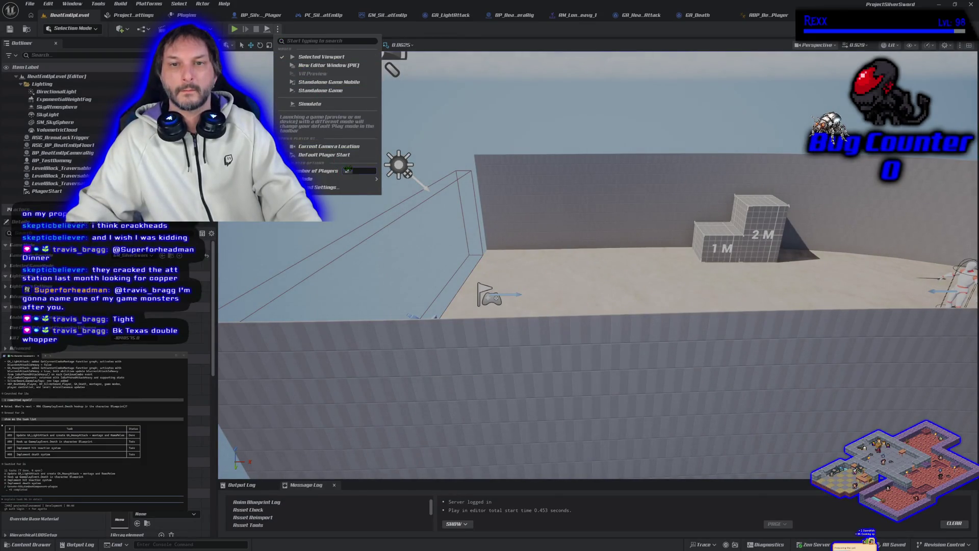
{"action": "left_click", "coordinate": [348, 170]}
{"action": "type", "text": "2"}
{"action": "left_click", "coordinate": [235, 29]}
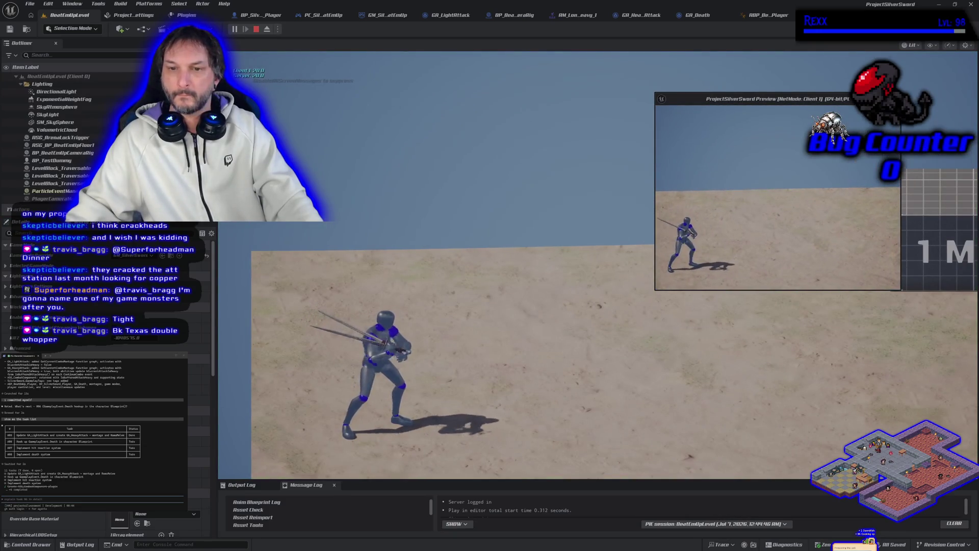
{"action": "key", "text": "d"}
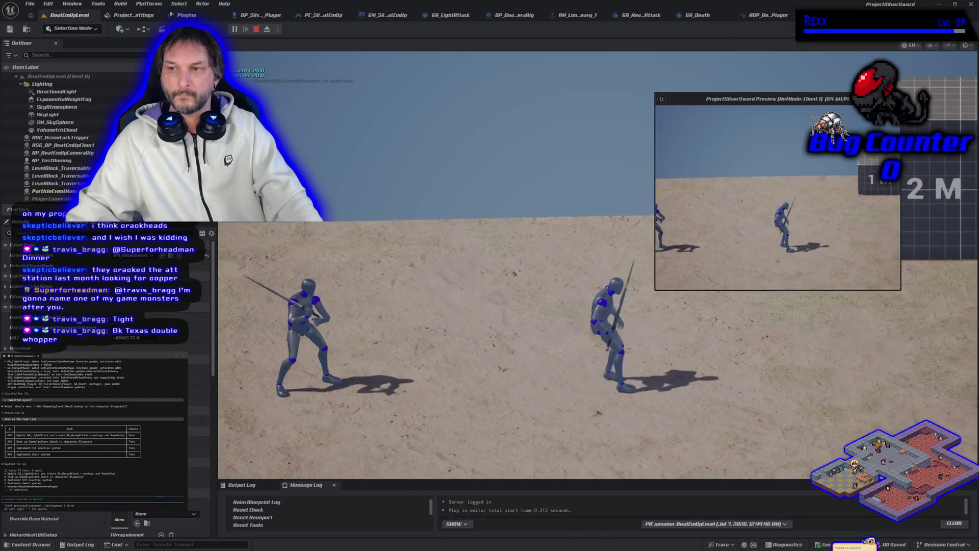
{"action": "key", "text": "a"}
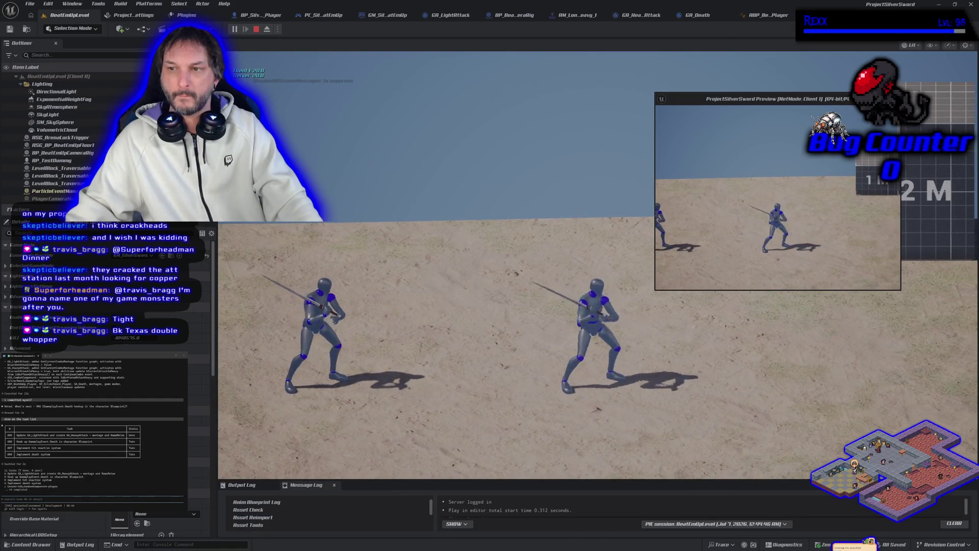
{"action": "left_click", "coordinate": [597, 336]}
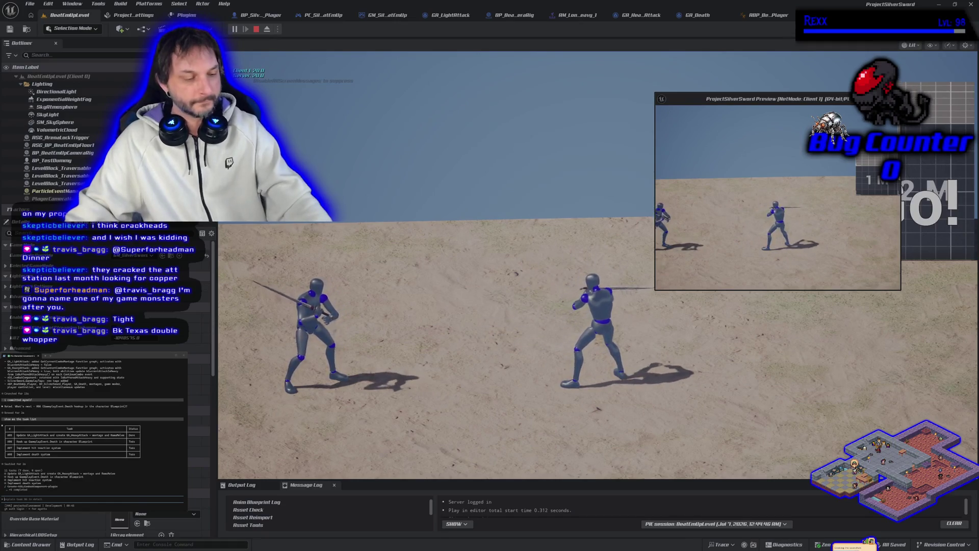
{"action": "key", "text": "Escape"}
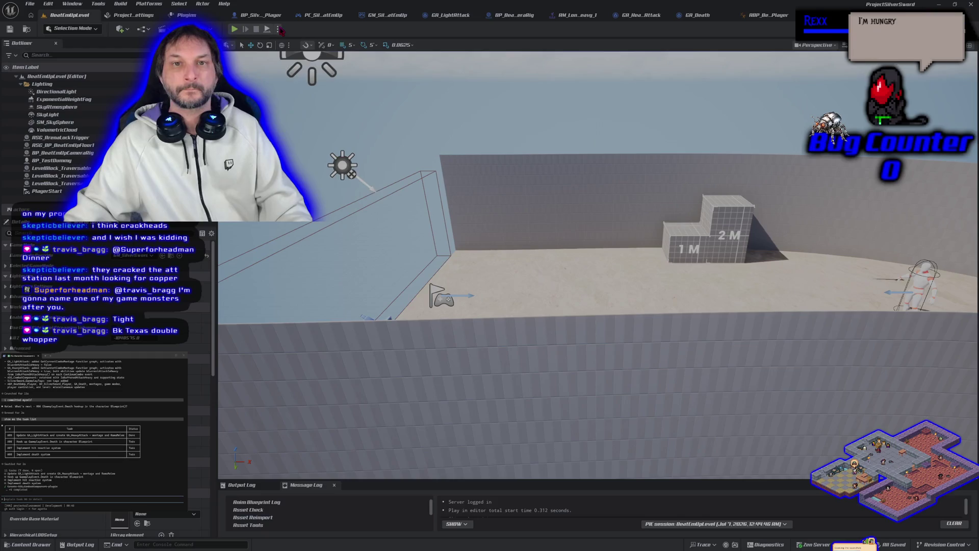
Step: Set Number of Players back to 1 and switch to the BP_SilverSword_Player blueprint
{"action": "left_click", "coordinate": [278, 29]}
{"action": "left_click_drag", "start_coordinate": [352, 171], "coordinate": [339, 173]}
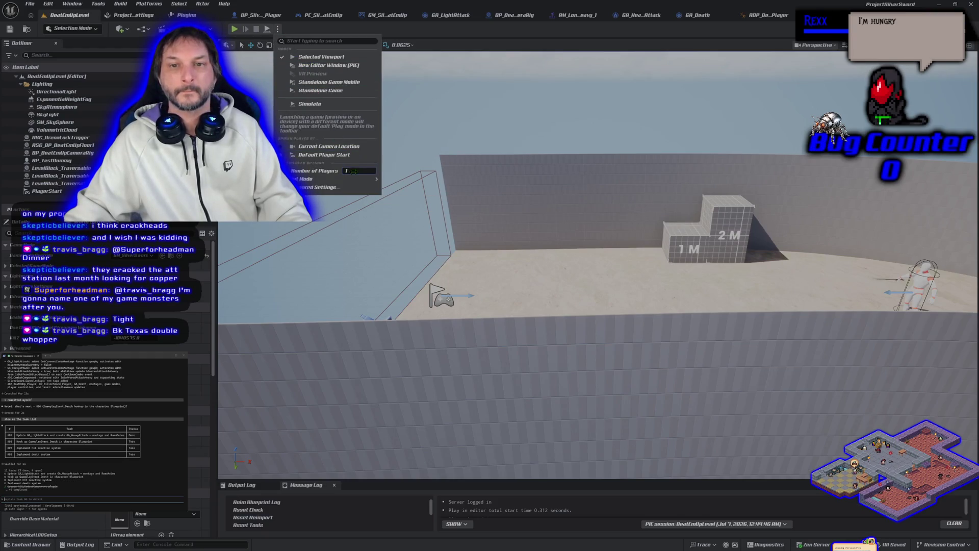
{"action": "mouse_move", "coordinate": [334, 179]}
{"action": "left_click", "coordinate": [187, 15]}
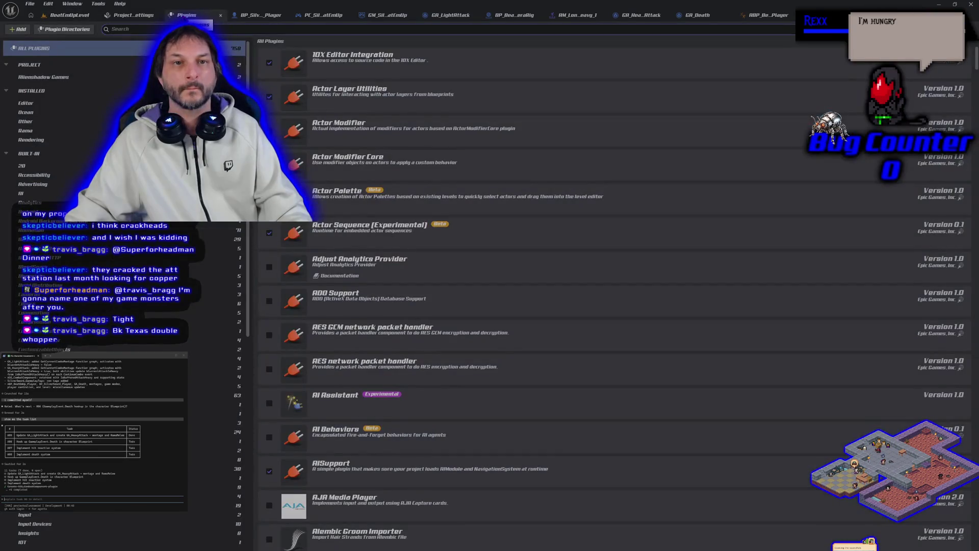
{"action": "left_click", "coordinate": [130, 15]}
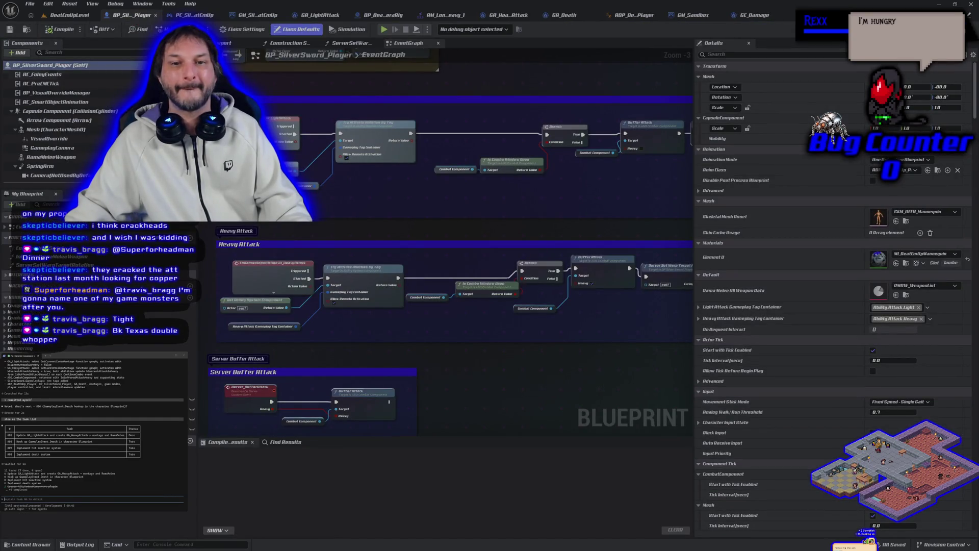
Step: Fit the player graph, inspect PC_SilverSword_BeatEmUp's BeginPlay nodes, then open GM_SilverSword_BeatEmUp
{"action": "key", "text": "Home"}
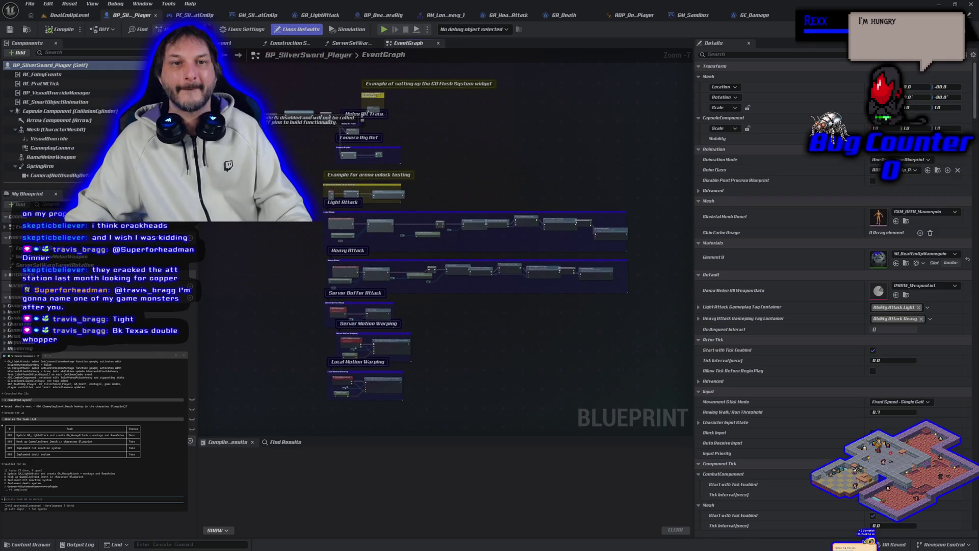
{"action": "left_click", "coordinate": [193, 14]}
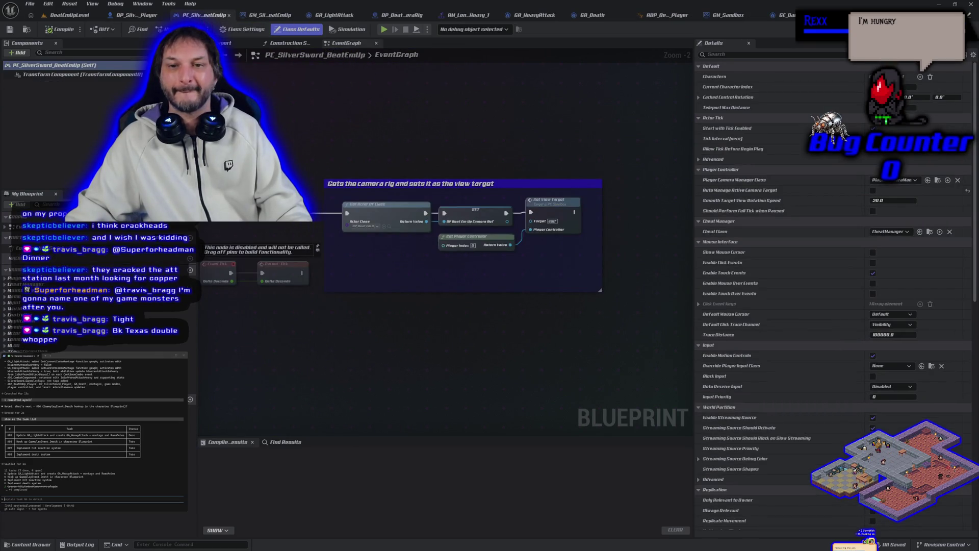
{"action": "left_click_drag", "start_coordinate": [277, 120], "coordinate": [300, 148]}
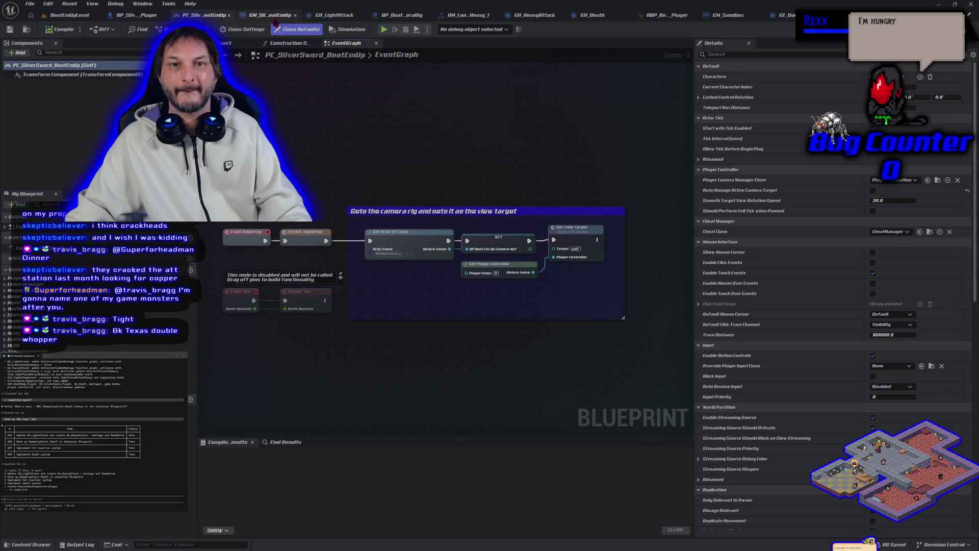
{"action": "left_click", "coordinate": [273, 15]}
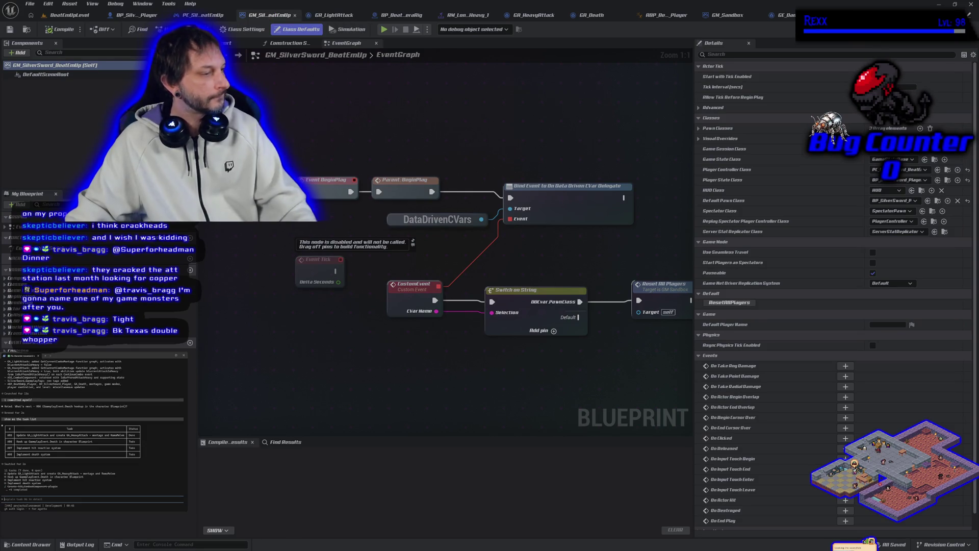
{"action": "type", "text": "remove"}
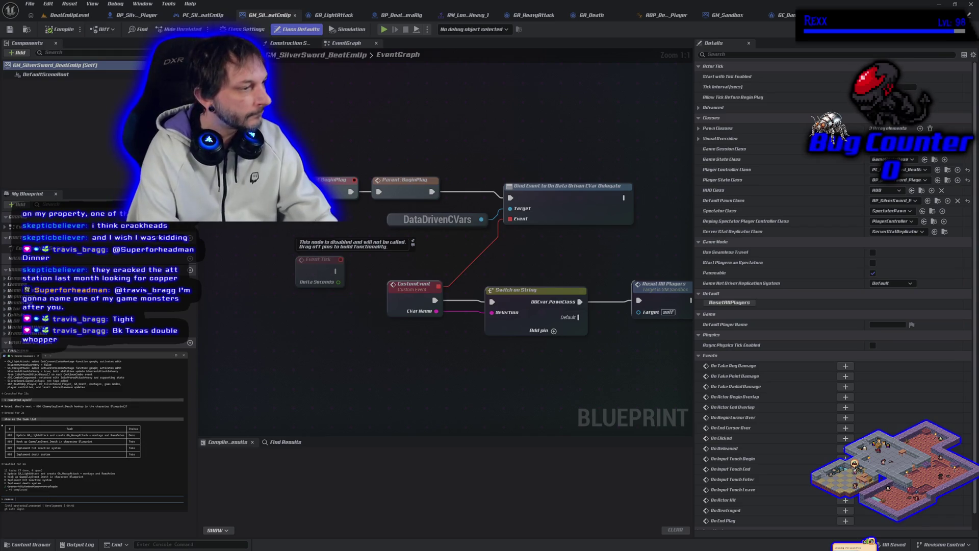
{"action": "type", "text": " ta"}
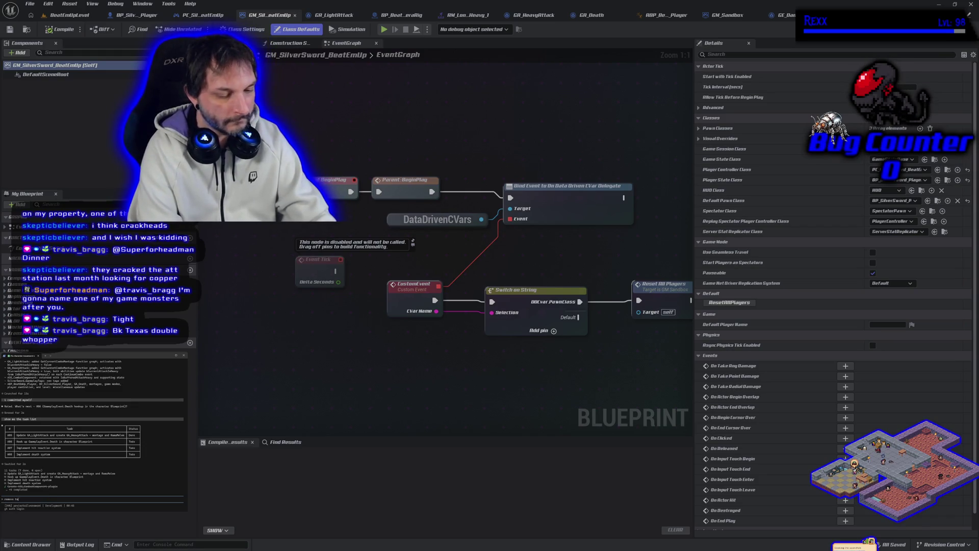
{"action": "type", "text": "sk #05 from the list as"}
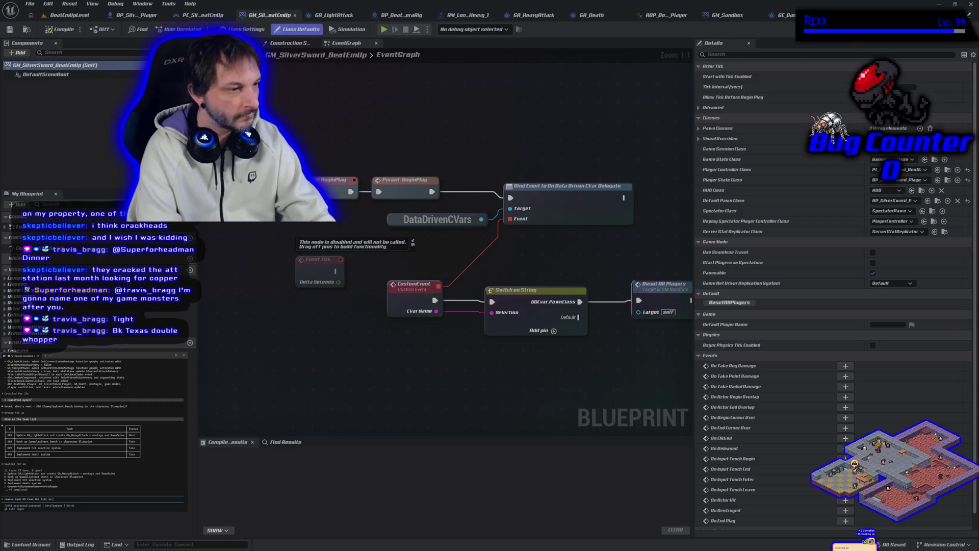
{"action": "key", "text": "BackSpace"}
{"action": "key", "text": "BackSpace"}
{"action": "key", "text": "BackSpace"}
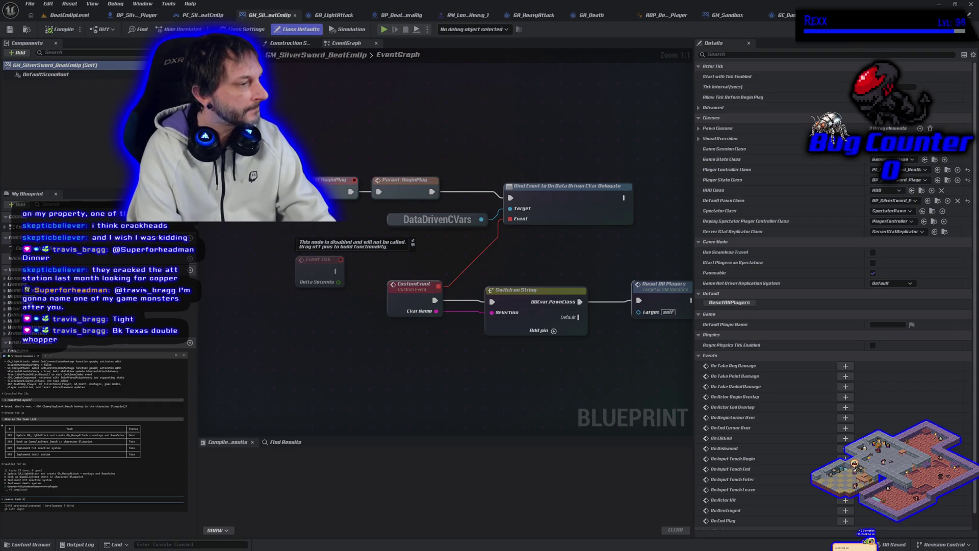
{"action": "key", "text": "BackSpace"}
{"action": "key", "text": "BackSpace"}
{"action": "key", "text": "BackSpace"}
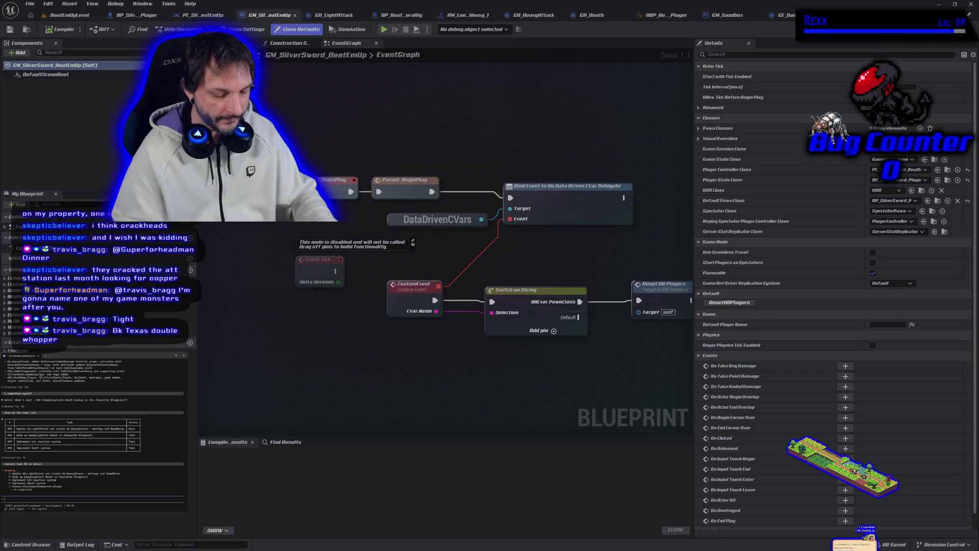
{"action": "left_click", "coordinate": [605, 17]}
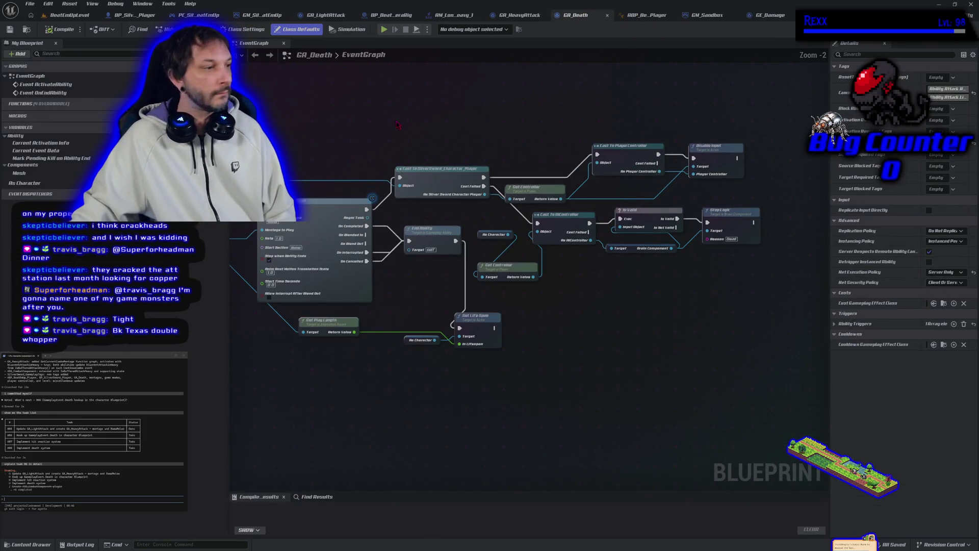
Step: Pan and zoom out the GA_Death EventGraph to fit every node, and widen the Details panel
{"action": "left_click_drag", "start_coordinate": [395, 124], "coordinate": [459, 162]}
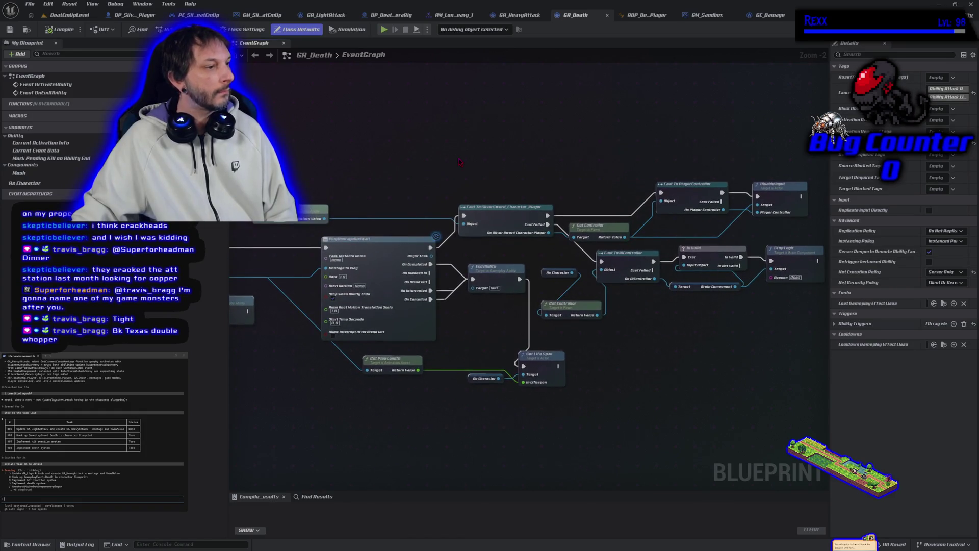
{"action": "scroll", "coordinate": [459, 162], "scroll_direction": "down", "scroll_amount": 2}
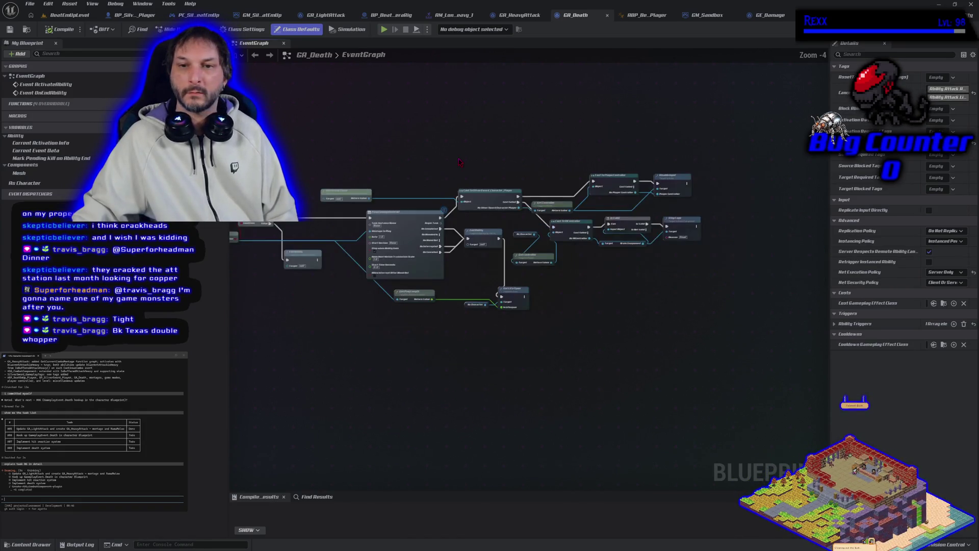
{"action": "mouse_move", "coordinate": [559, 171]}
{"action": "left_mouse_down"}
{"action": "mouse_move", "coordinate": [609, 211]}
{"action": "mouse_move", "coordinate": [514, 190]}
{"action": "mouse_move", "coordinate": [516, 202]}
{"action": "left_mouse_up"}
{"action": "scroll", "coordinate": [609, 211], "scroll_direction": "down", "scroll_amount": 1}
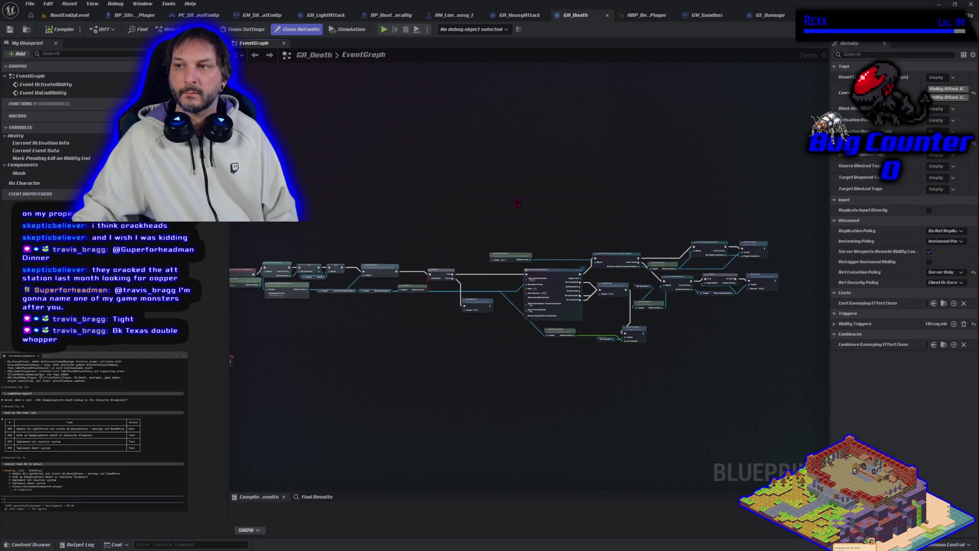
{"action": "left_click_drag", "start_coordinate": [818, 159], "coordinate": [782, 159]}
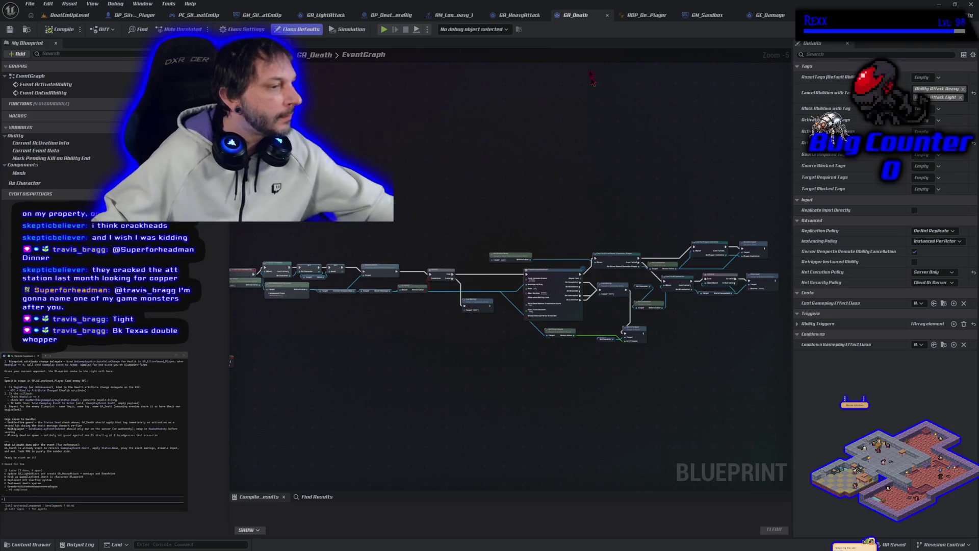
{"action": "scroll", "coordinate": [94, 429], "scroll_direction": "up", "scroll_amount": 5}
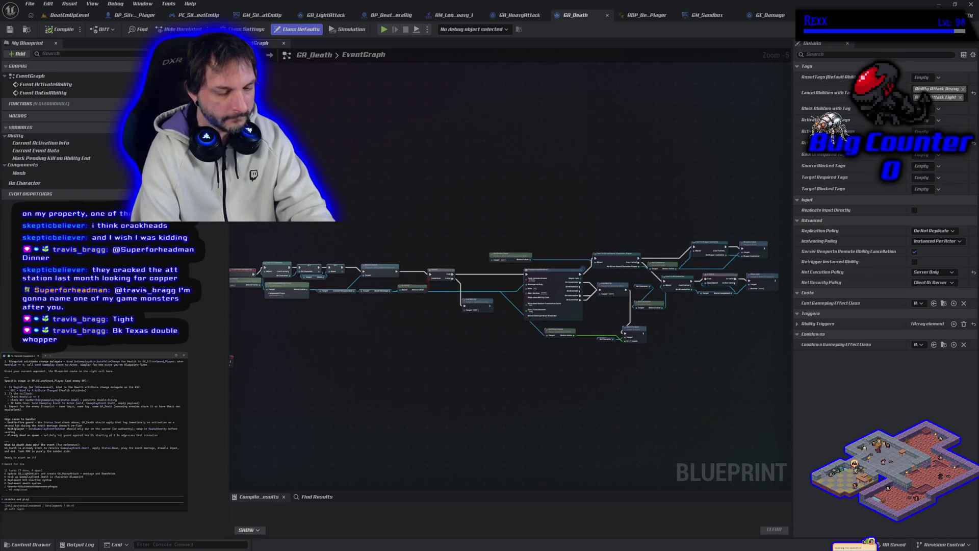
{"action": "type", "text": "ers ("}
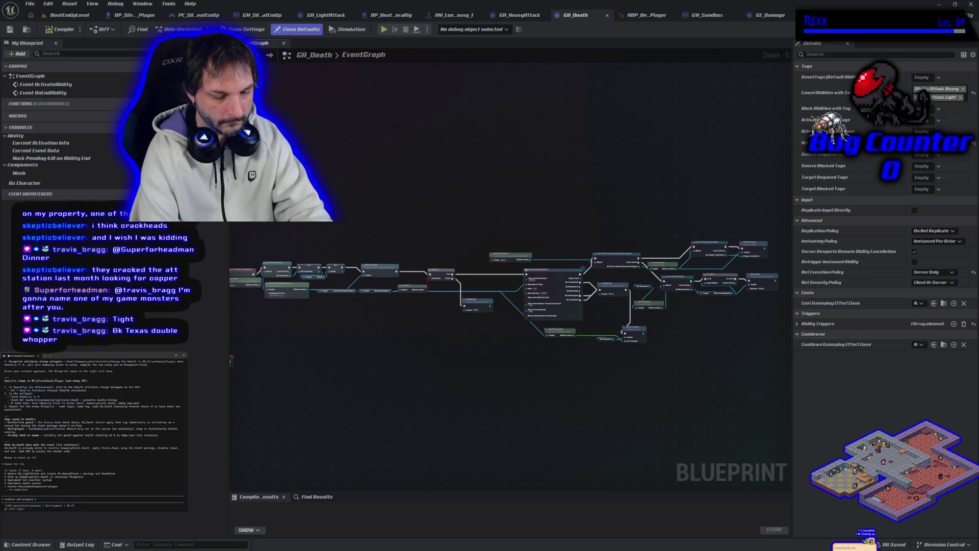
{"action": "type", "text": "friend"}
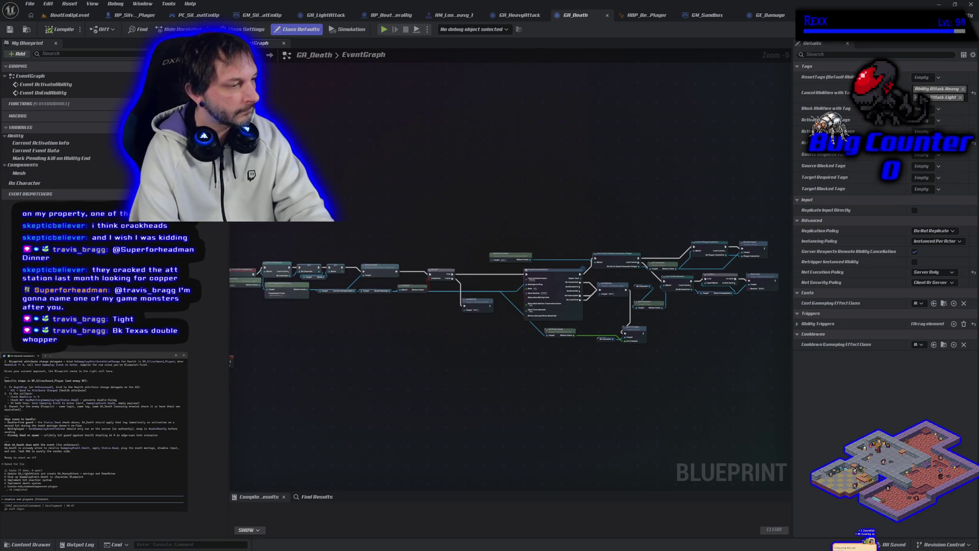
{"action": "type", "text": "ly"}
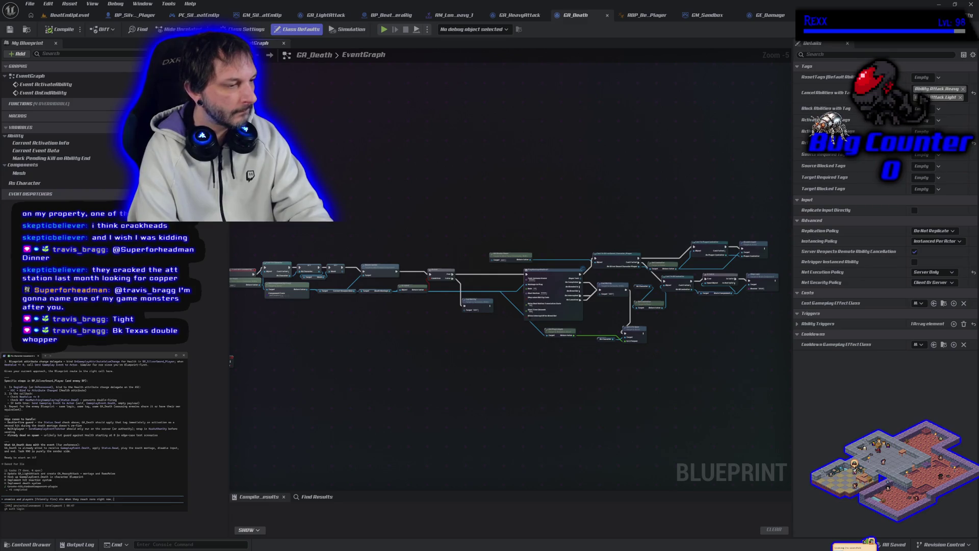
{"action": "key", "text": "Return"}
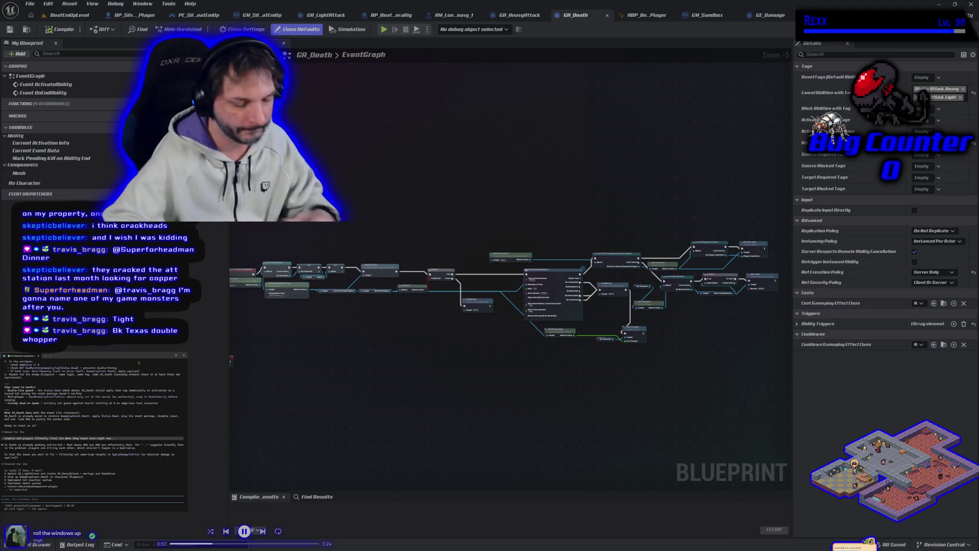
{"action": "type", "text": "yes"}
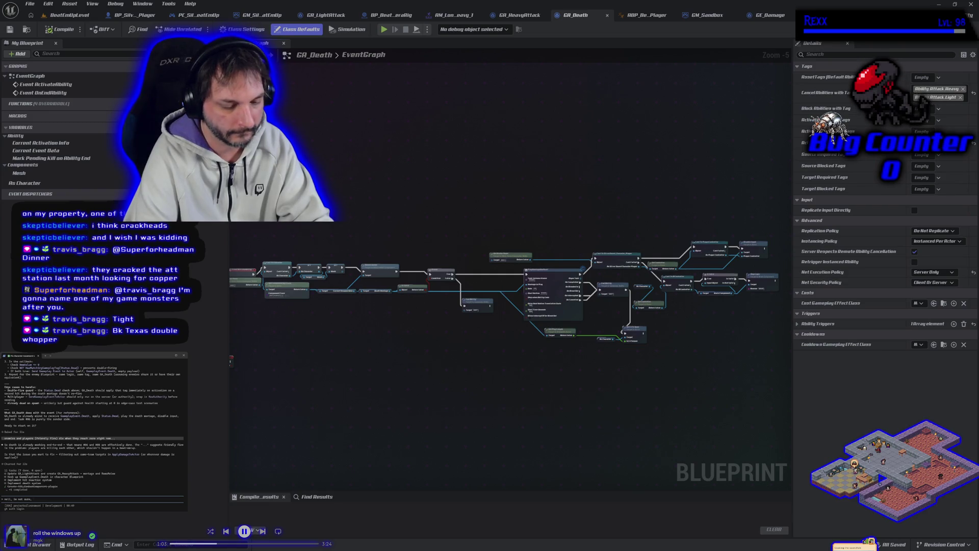
{"action": "type", "text": "as"}
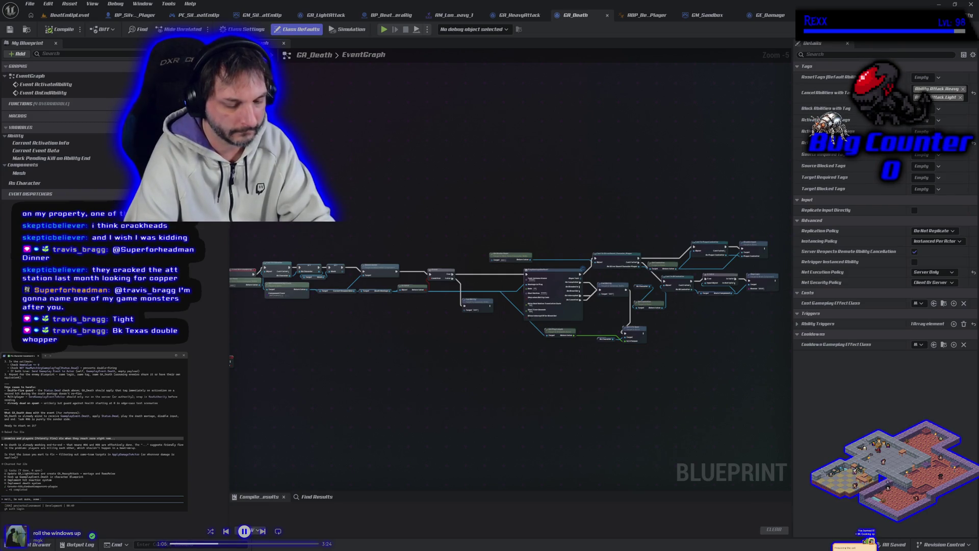
{"action": "type", "text": " sp"}
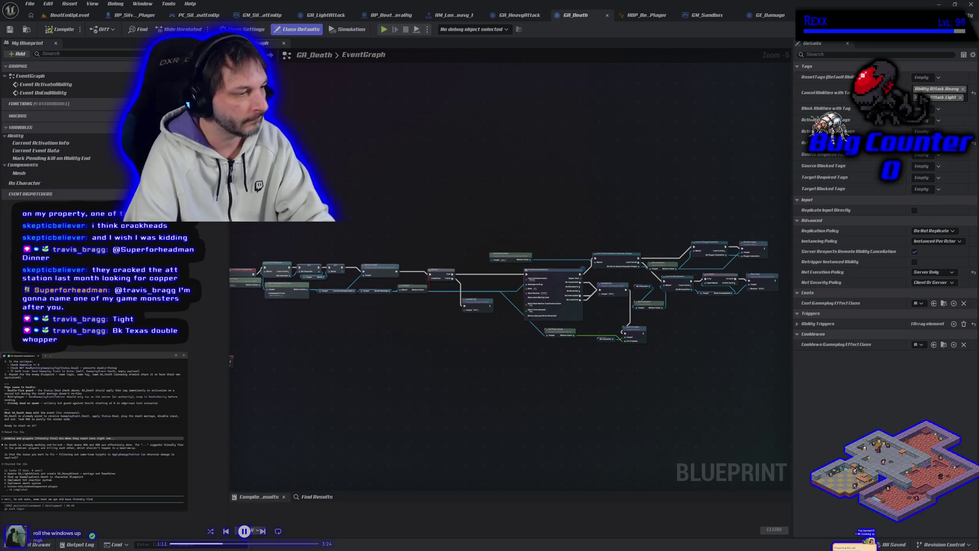
{"action": "key", "text": "Return"}
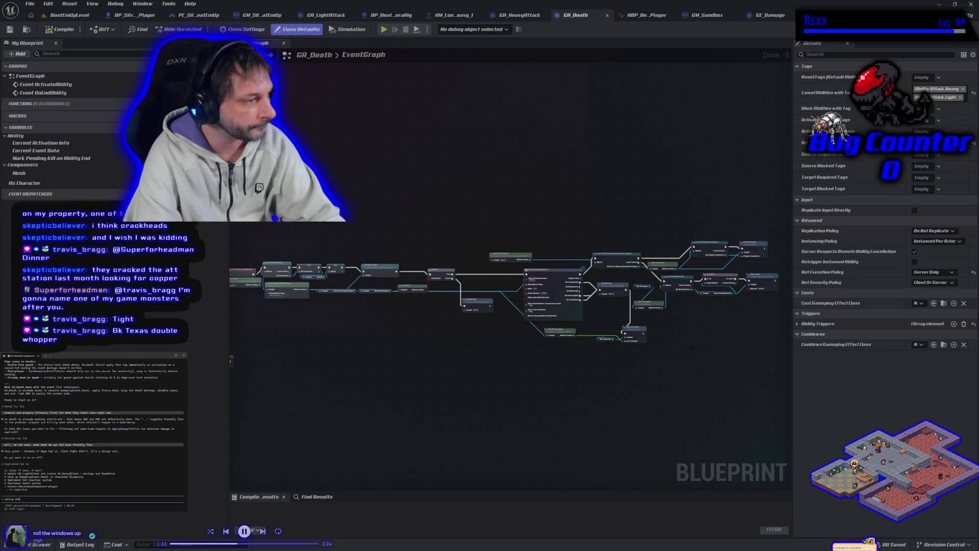
{"action": "type", "text": " team members and my stream chat"}
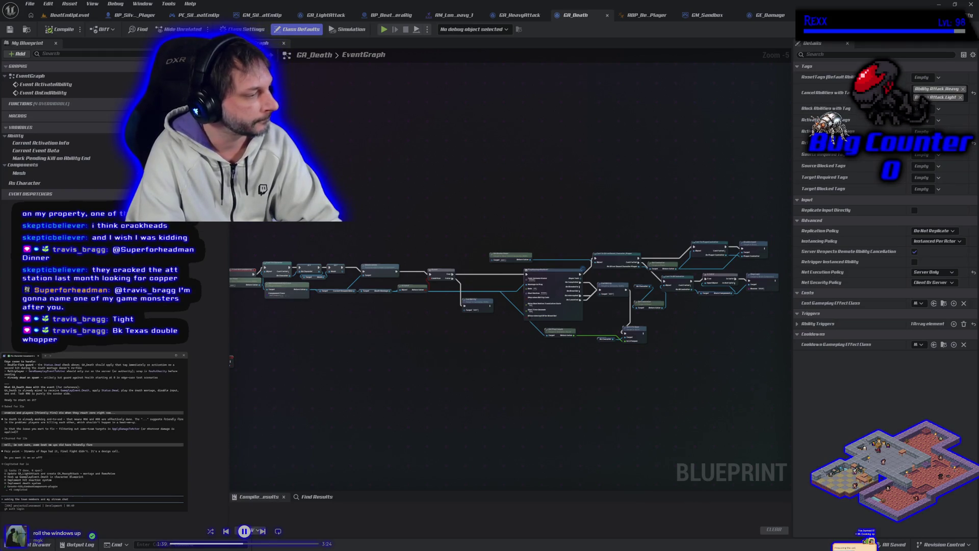
{"action": "key", "text": "Return"}
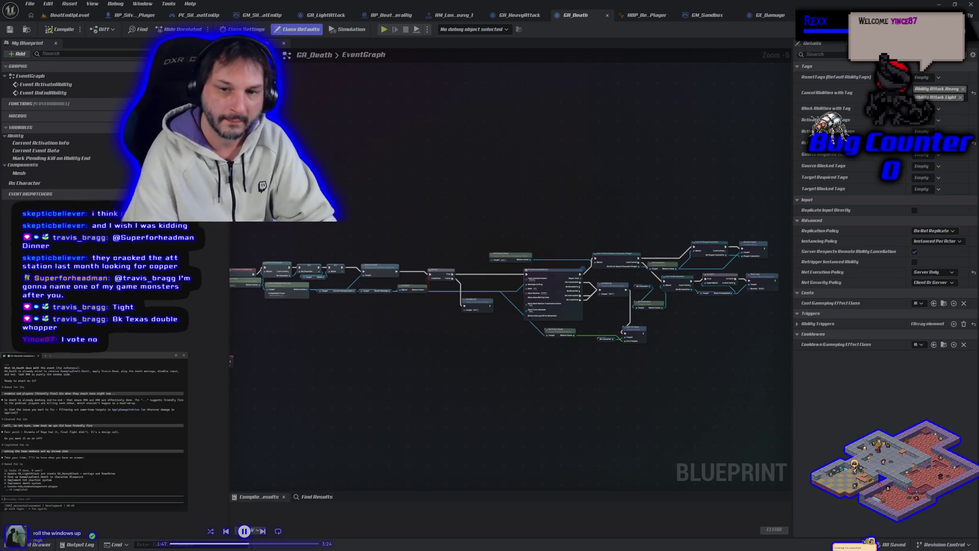
Step: Start a BeatEmUpLevel play test in a New Editor Window (PIE)
{"action": "left_click", "coordinate": [68, 15]}
{"action": "left_click", "coordinate": [278, 30]}
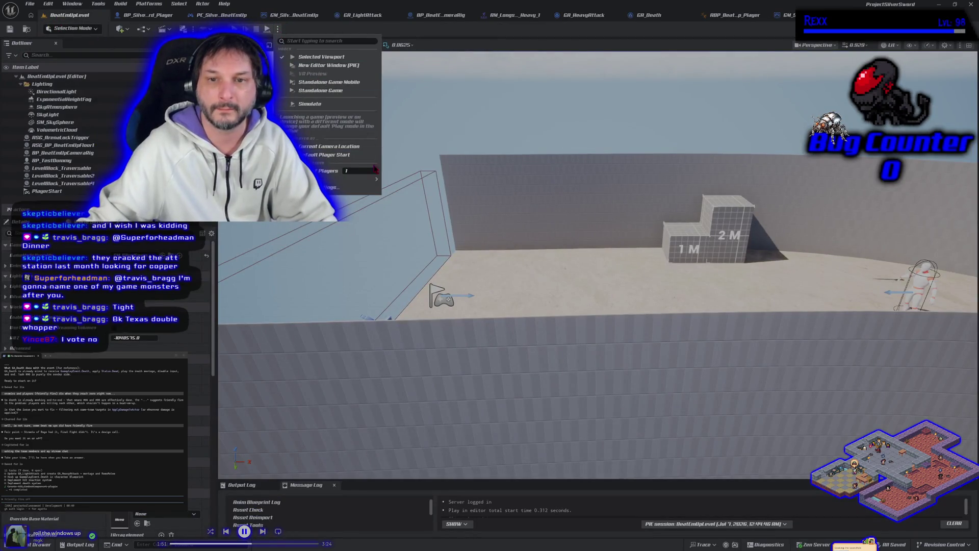
{"action": "left_click", "coordinate": [321, 57]}
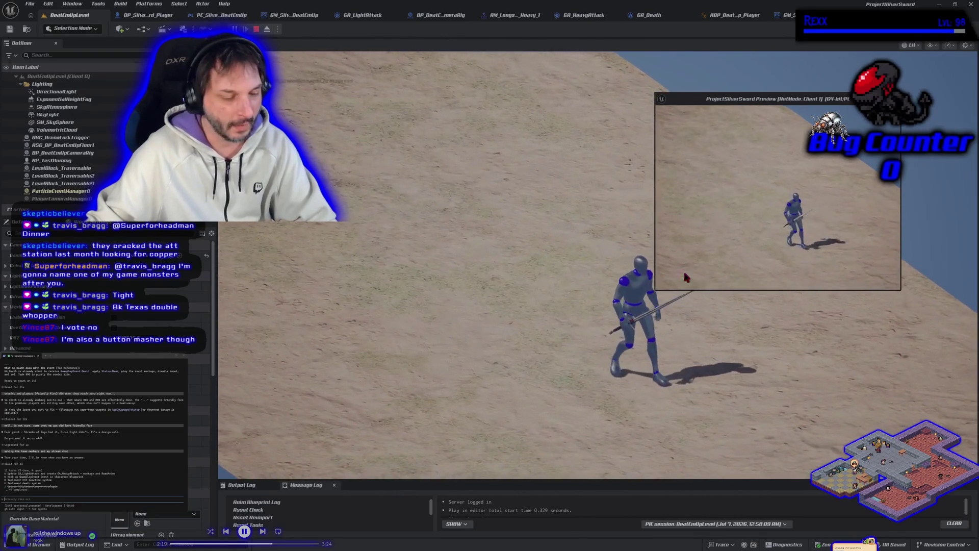
Step: Stop that session and launch another New Editor Window play test
{"action": "key", "text": "Escape"}
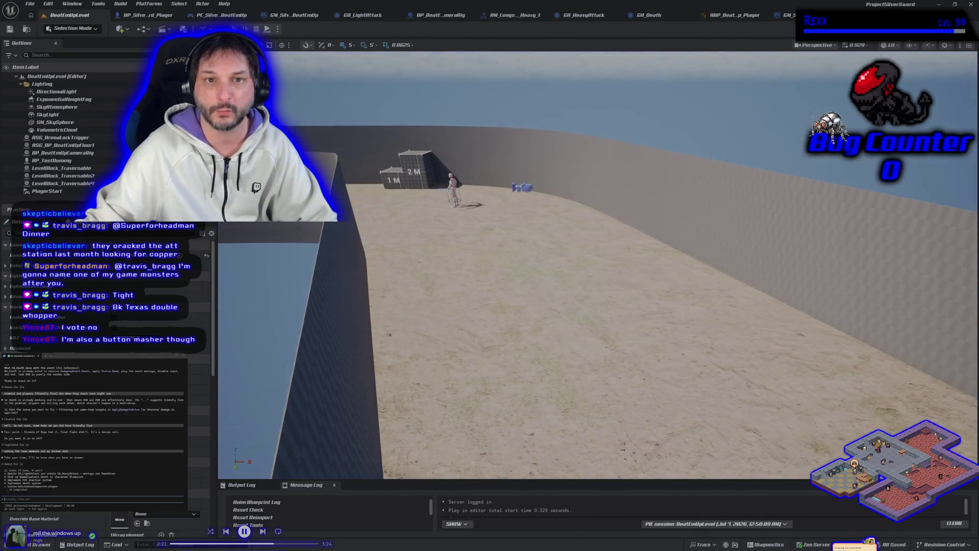
{"action": "left_click", "coordinate": [278, 30]}
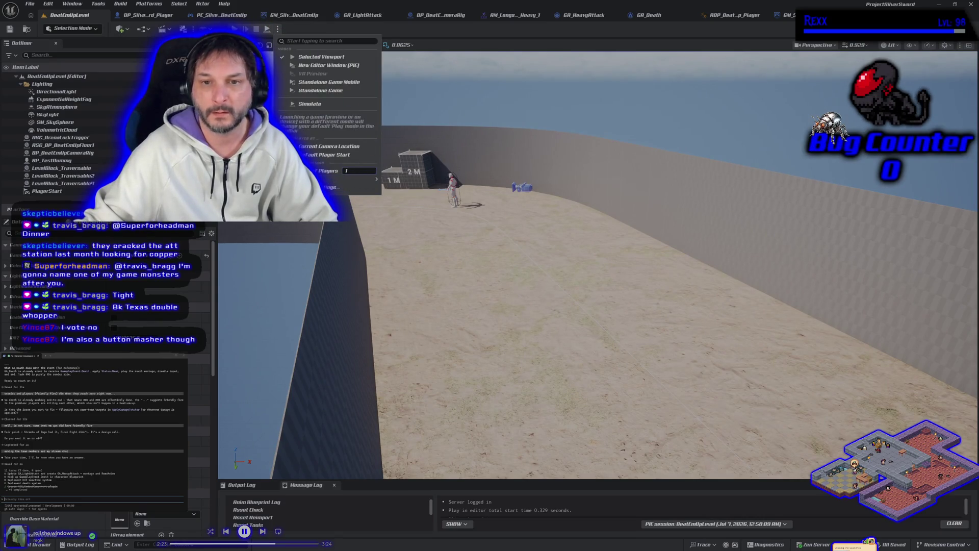
{"action": "left_click", "coordinate": [321, 57]}
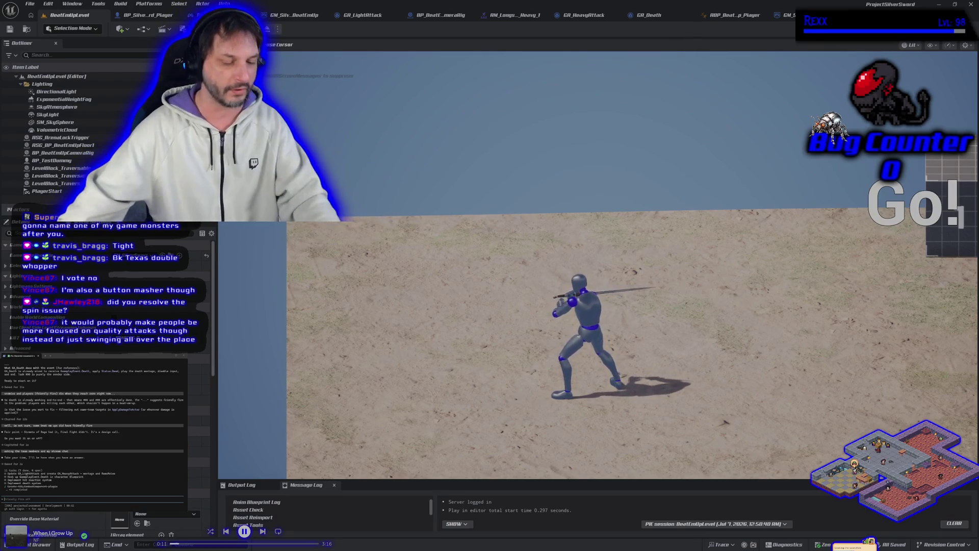
Step: End the play session and go to the BP_SilverSword_Player EventGraph
{"action": "key", "text": "Escape"}
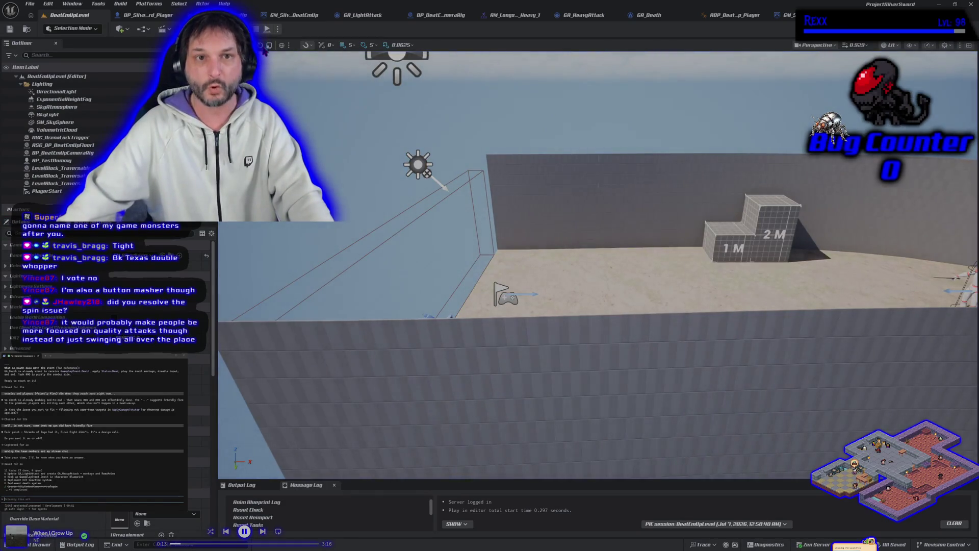
{"action": "left_click", "coordinate": [138, 15]}
Step: Box-select the Set Attack Warp Target nodes, check the comment boxes below, then return to BeatEmUpLevel
{"action": "scroll", "coordinate": [381, 268], "scroll_direction": "up", "scroll_amount": 6}
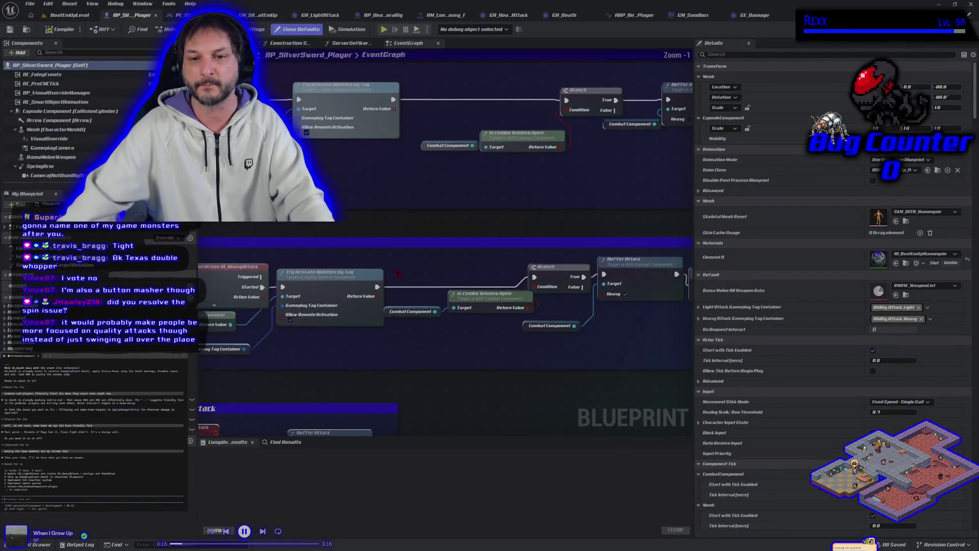
{"action": "left_click_drag", "start_coordinate": [328, 276], "coordinate": [522, 351]}
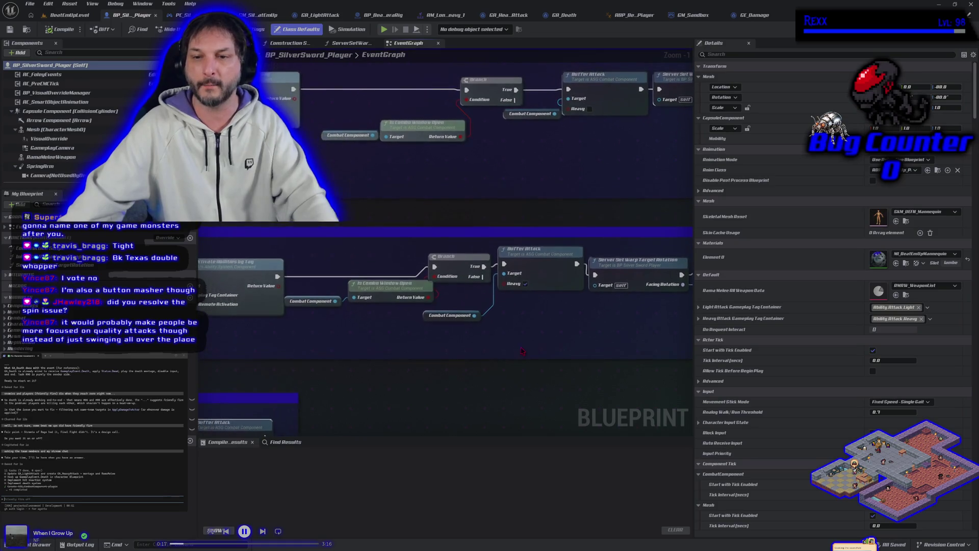
{"action": "mouse_move", "coordinate": [515, 316]}
{"action": "left_mouse_down"}
{"action": "mouse_move", "coordinate": [382, 293]}
{"action": "mouse_move", "coordinate": [525, 217]}
{"action": "left_mouse_up"}
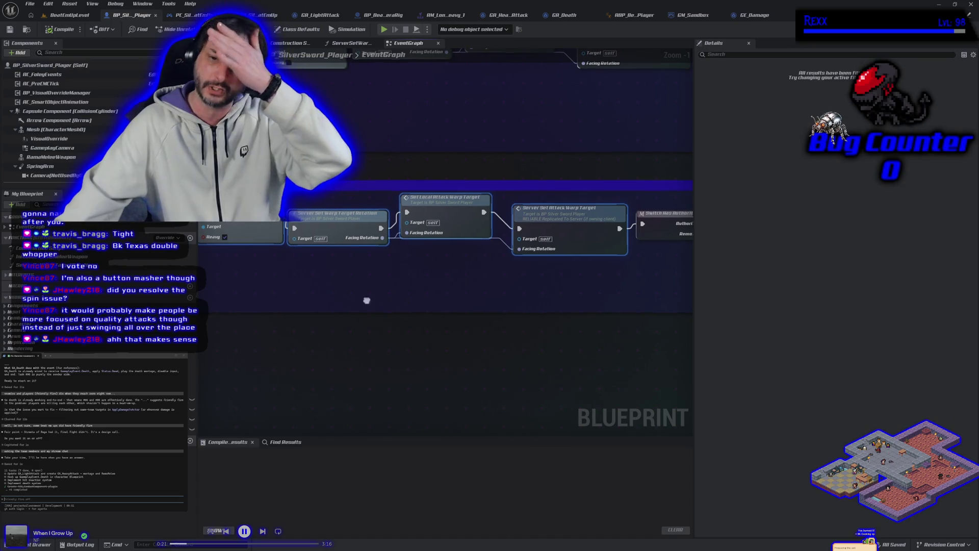
{"action": "scroll", "coordinate": [409, 309], "scroll_direction": "down", "scroll_amount": 2}
{"action": "scroll", "coordinate": [409, 309], "scroll_direction": "up", "scroll_amount": 1}
{"action": "mouse_move", "coordinate": [403, 304]}
{"action": "left_mouse_down"}
{"action": "mouse_move", "coordinate": [535, 238]}
{"action": "mouse_move", "coordinate": [535, 255]}
{"action": "left_mouse_up"}
{"action": "scroll", "coordinate": [459, 296], "scroll_direction": "down", "scroll_amount": 2}
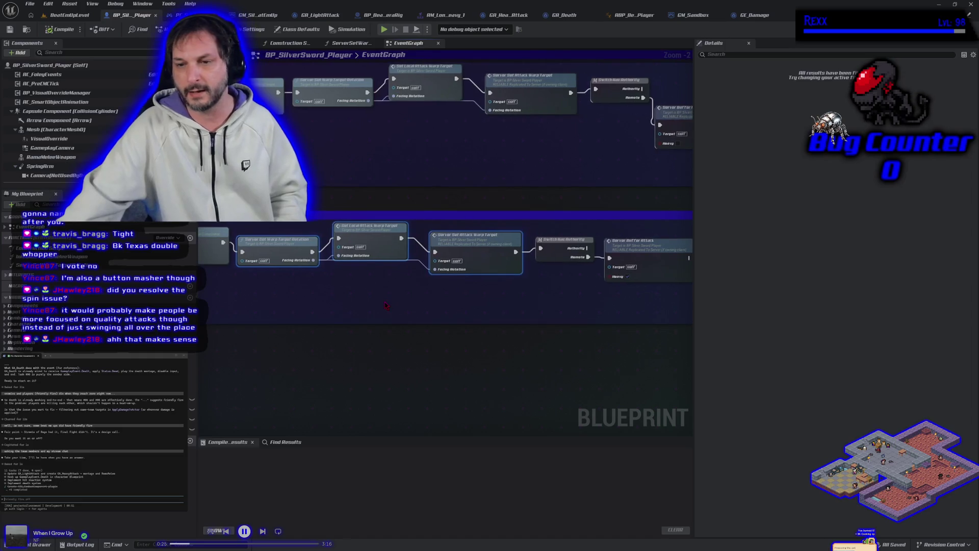
{"action": "left_click_drag", "start_coordinate": [371, 312], "coordinate": [412, 314]}
{"action": "left_click", "coordinate": [70, 14]}
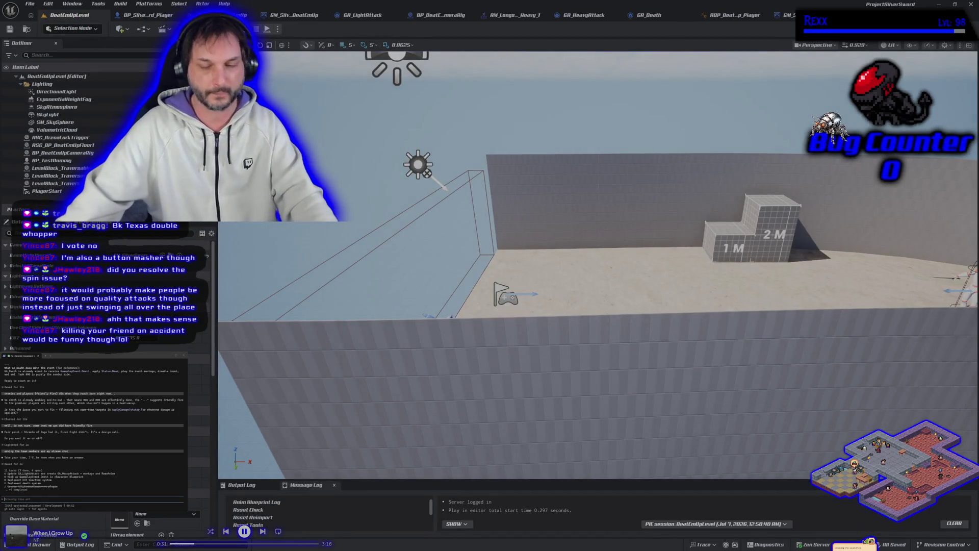
Step: Play-test BeatEmUpLevel with Alt+P, stop it, and open the AM_Long_Heavy_1 montage
{"action": "key", "text": "alt+p"}
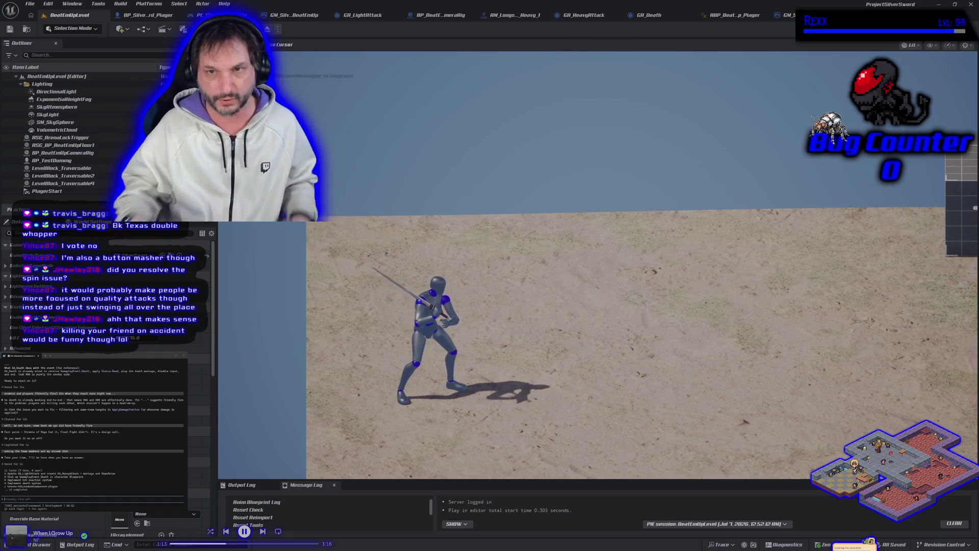
{"action": "key", "text": "Escape"}
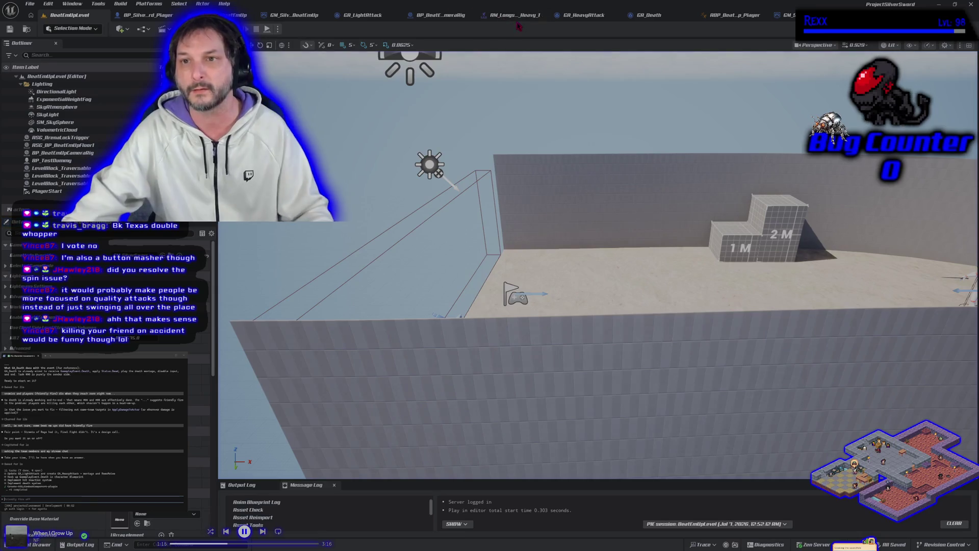
{"action": "left_click", "coordinate": [510, 15]}
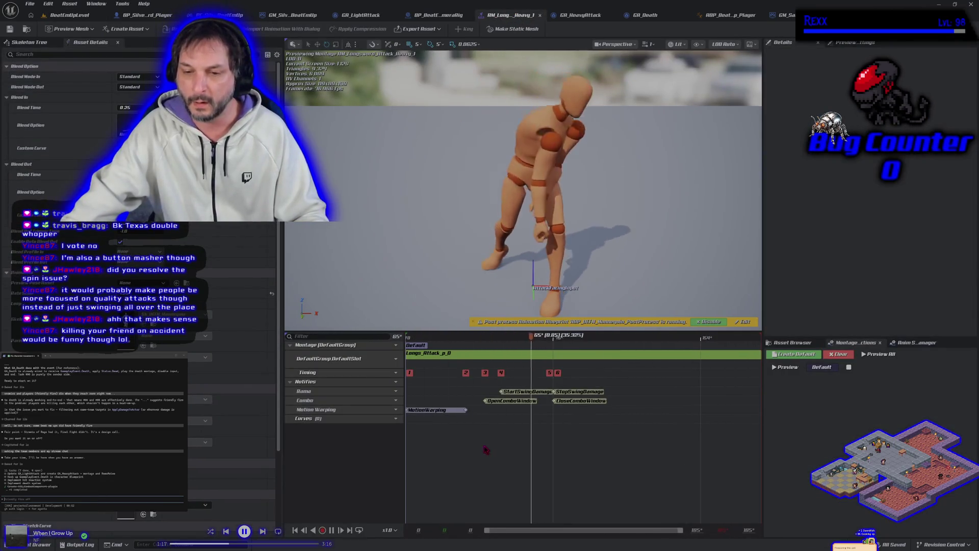
Step: Inspect the OpenComboWindow and CloseComboWindow notify timings, then go back to BeatEmUpLevel
{"action": "left_click", "coordinate": [514, 402]}
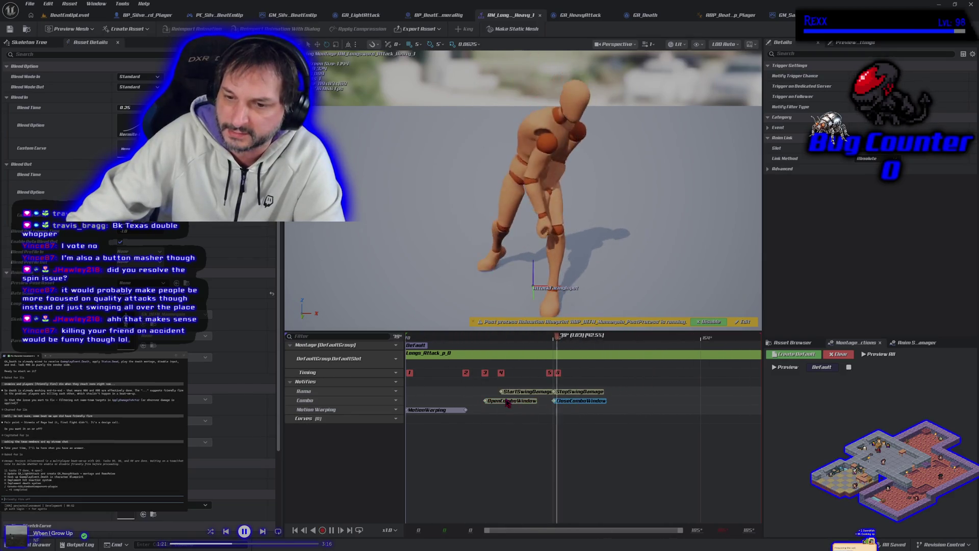
{"action": "left_click", "coordinate": [600, 403]}
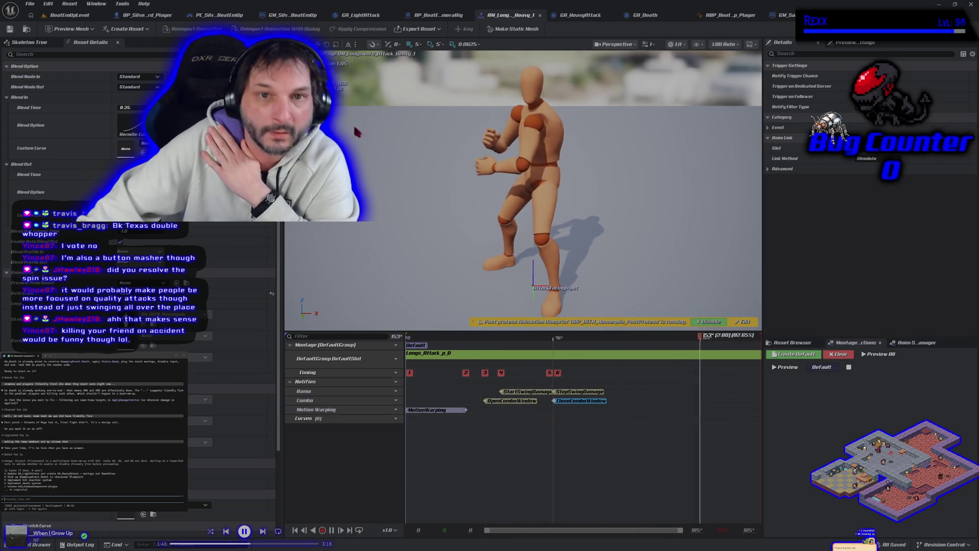
{"action": "left_click", "coordinate": [86, 16]}
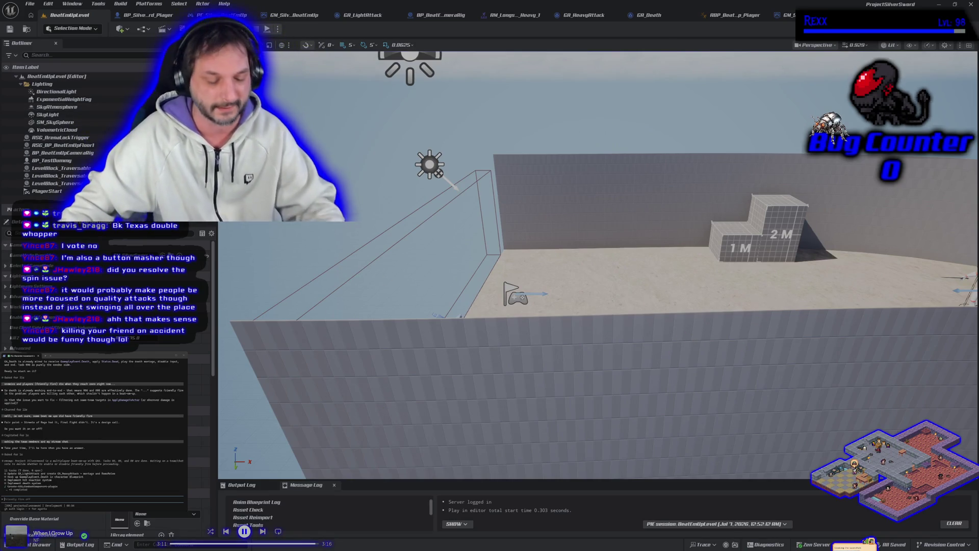
Step: Start PIE with Alt+P, run right and left with D/A, and chain J sword combos
{"action": "key", "text": "alt+p"}
{"action": "key", "text": "d"}
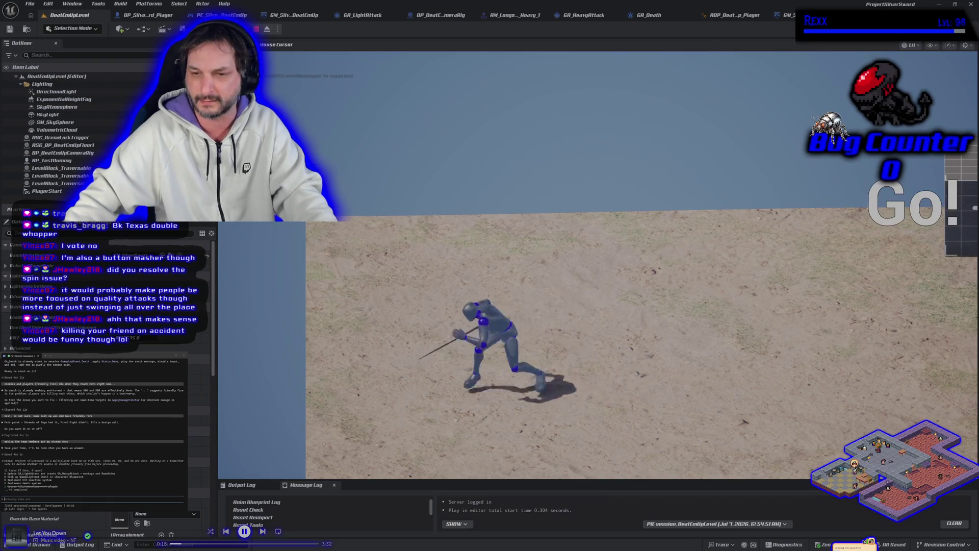
{"action": "key", "text": "d"}
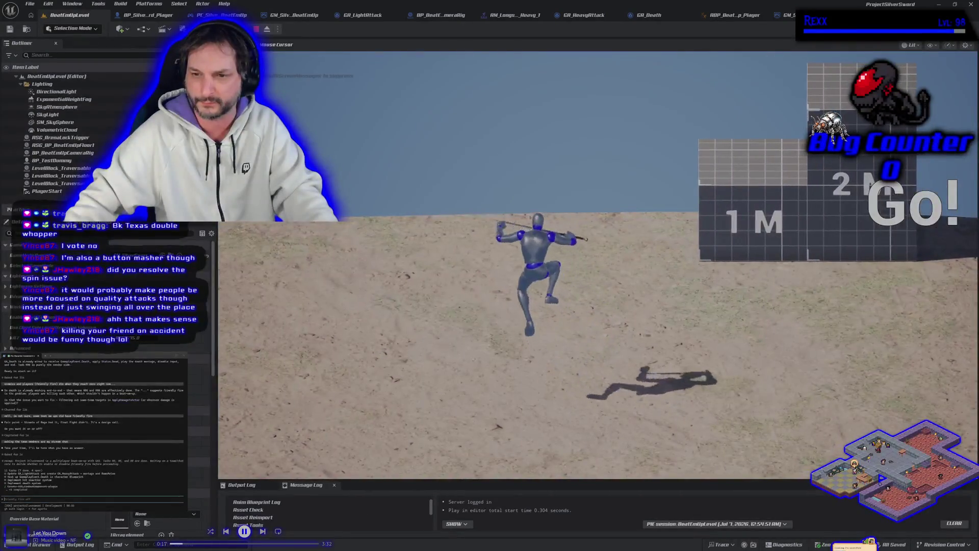
{"action": "key", "text": "a"}
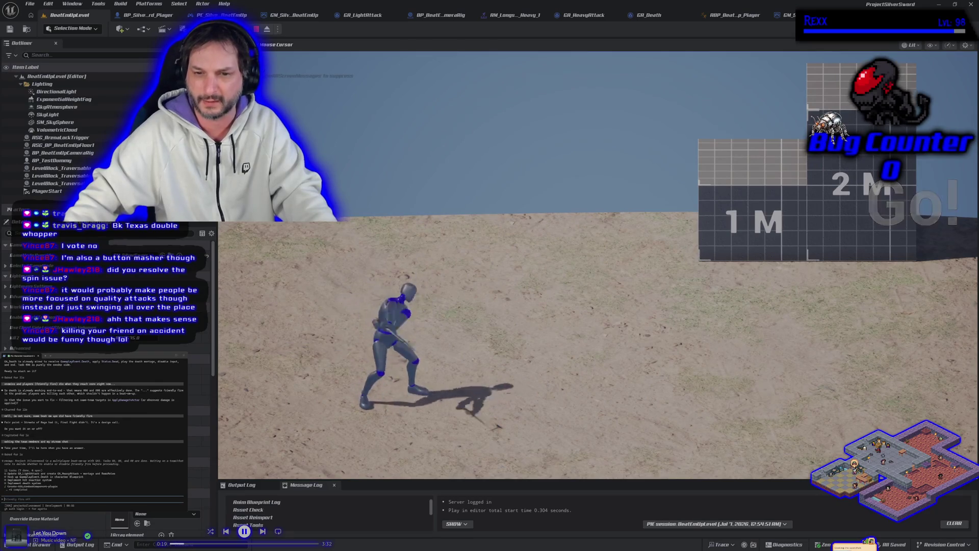
{"action": "key", "text": "j"}
{"action": "key", "text": "j"}
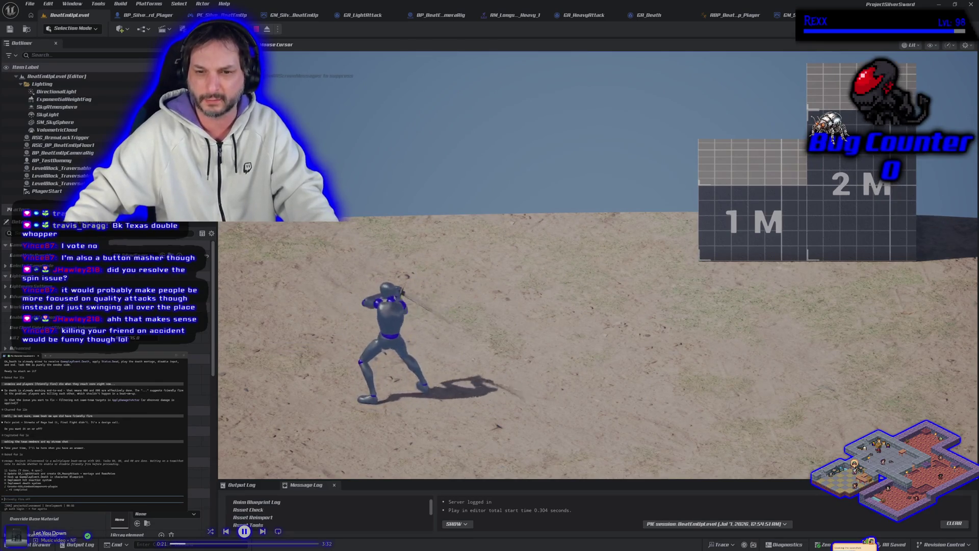
{"action": "key", "text": "j"}
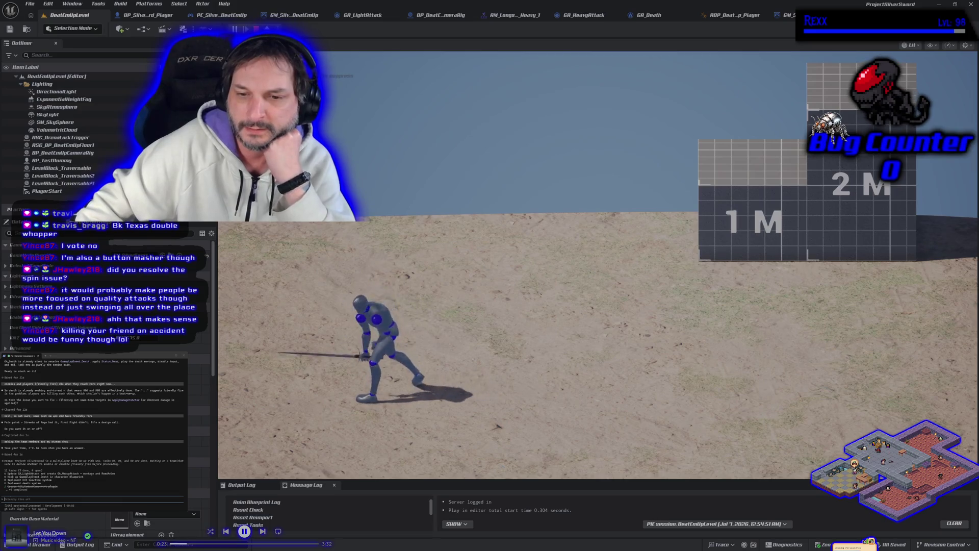
{"action": "key", "text": "j"}
{"action": "key", "text": "j"}
{"action": "key", "text": "j"}
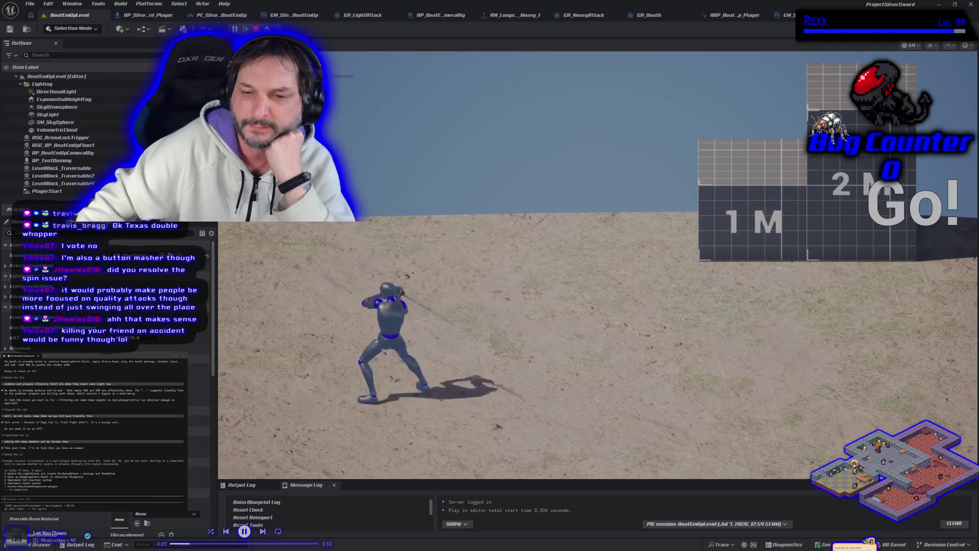
{"action": "key", "text": "j"}
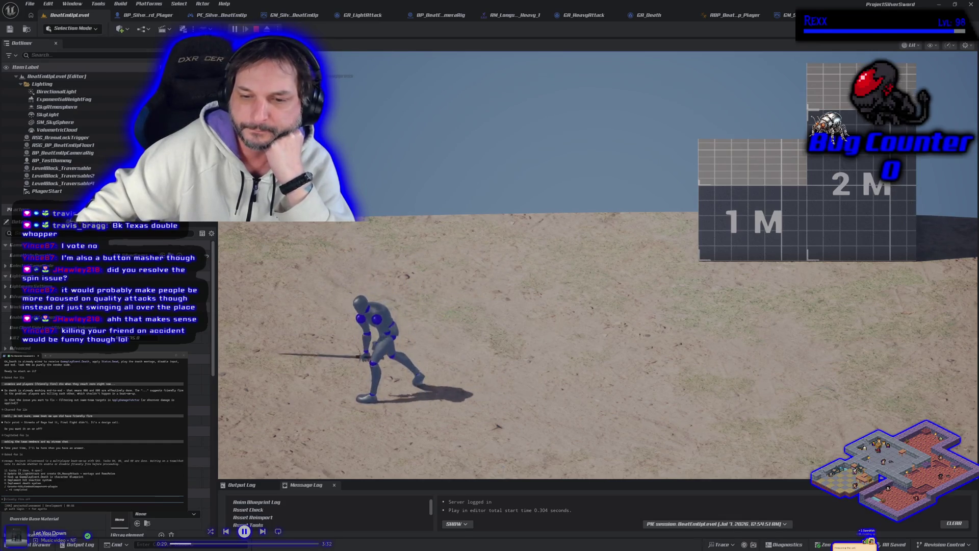
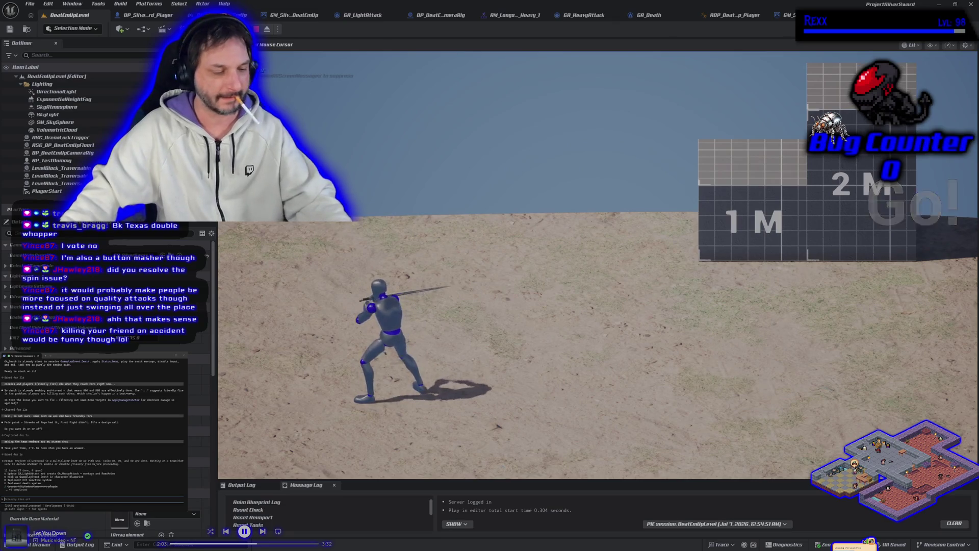
Step: Stop the BeatEmUpLevel Play-In-Editor session and return to the level editor viewport
{"action": "key", "text": "Escape"}
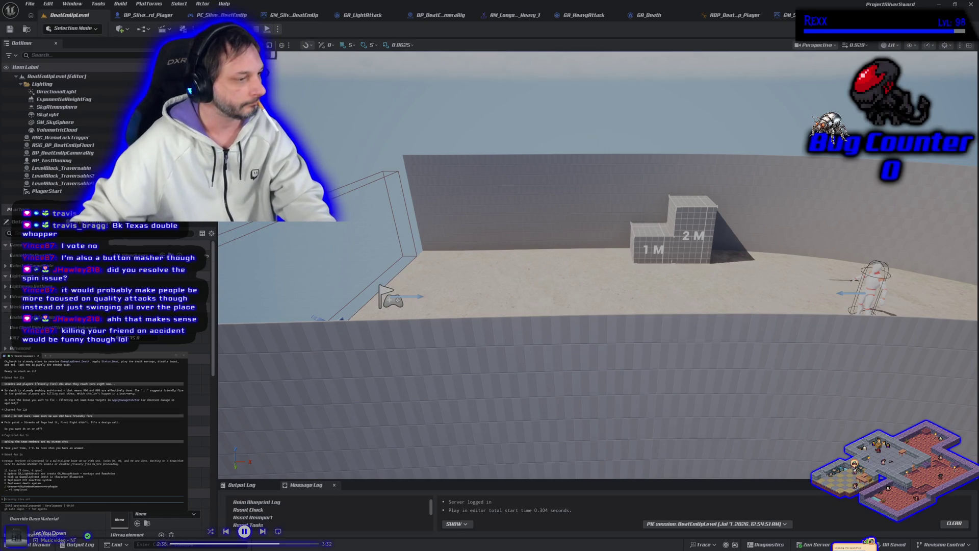
{"action": "type", "text": "I"}
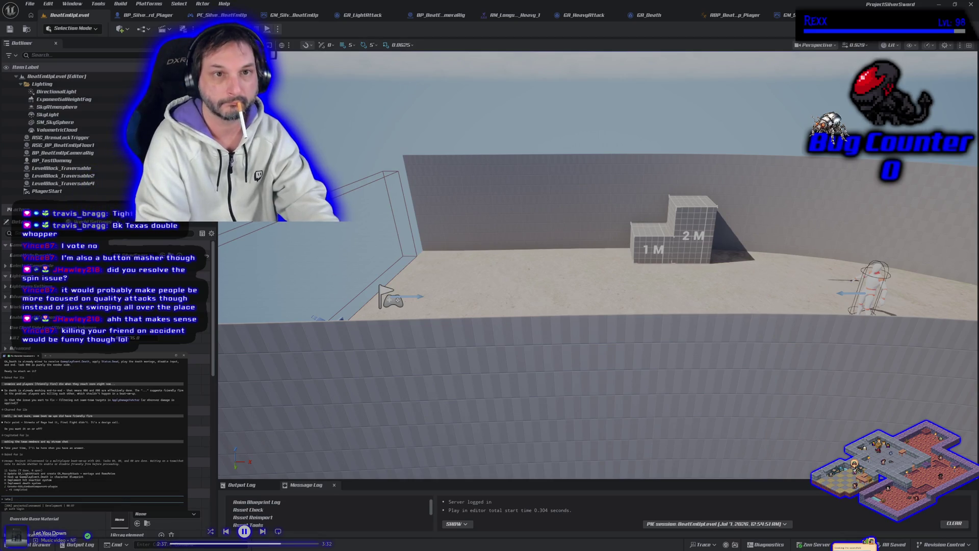
{"action": "type", "text": "riendly fire on for now, since its the def"}
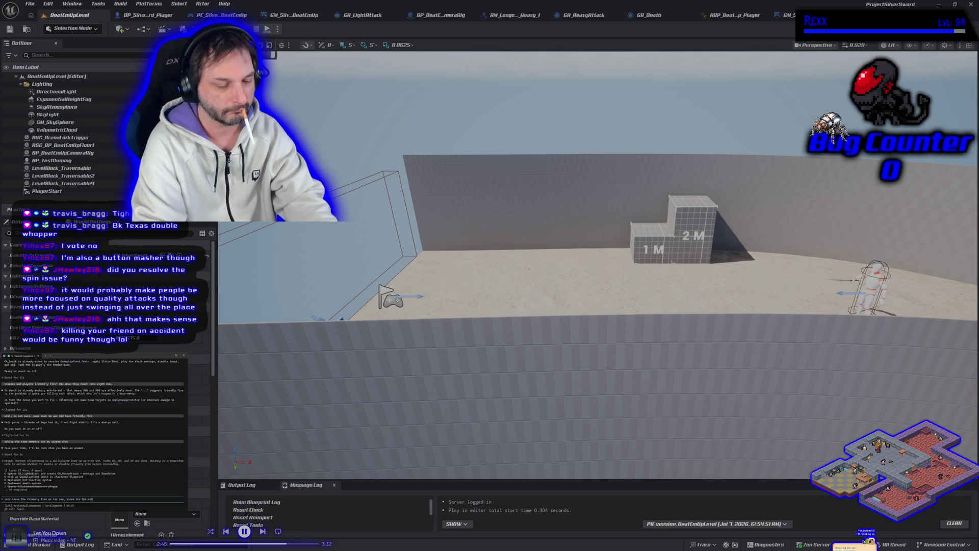
{"action": "key", "text": "BackSpace"}
{"action": "key", "text": "BackSpace"}
{"action": "key", "text": "BackSpace"}
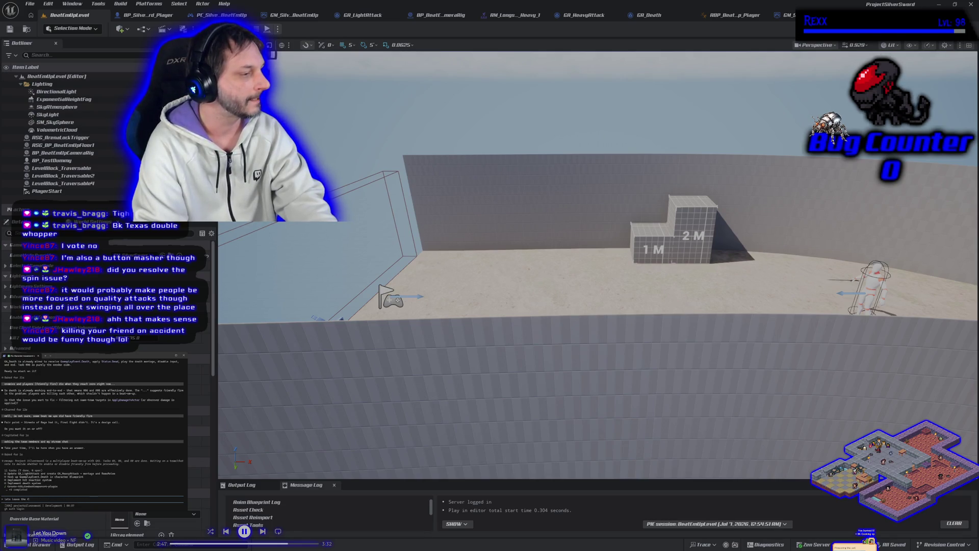
{"action": "key", "text": "Escape"}
{"action": "key", "text": "Escape"}
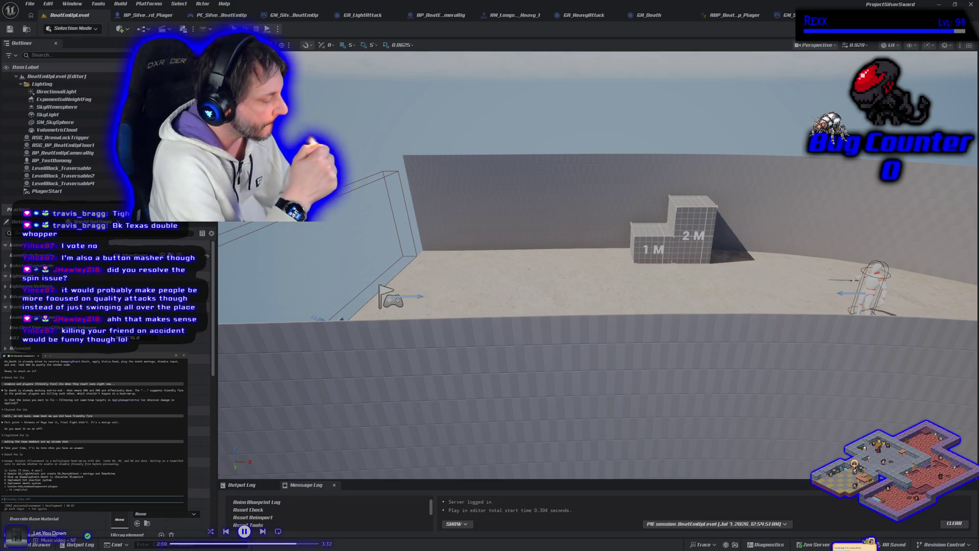
{"action": "key", "text": "Escape"}
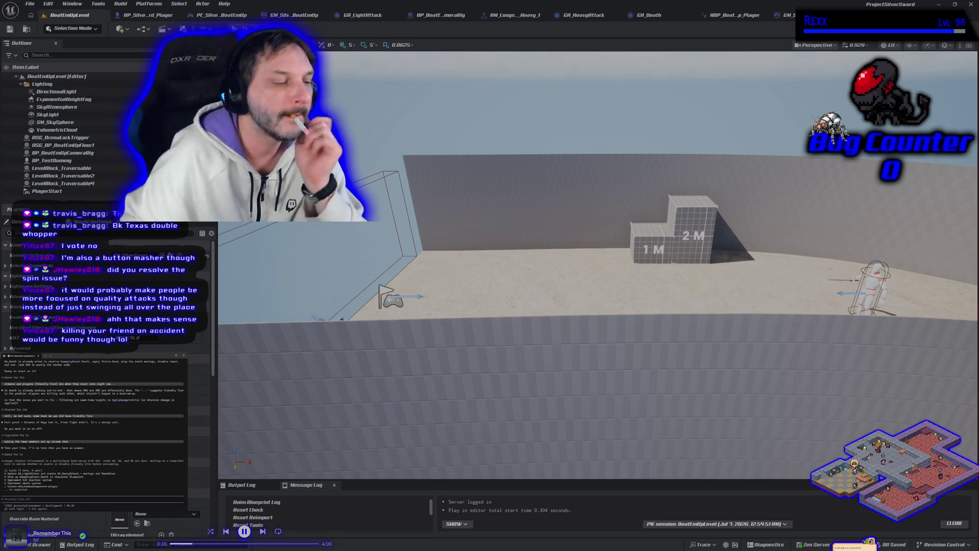
{"action": "key", "text": "Escape"}
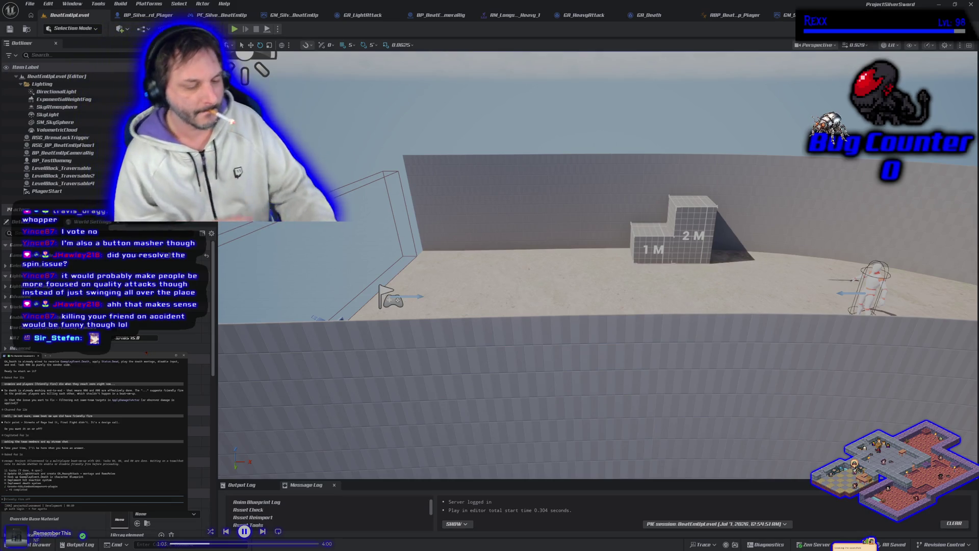
Step: Submit a request to Claude Code to make friendly fire a toggleable on/off checkbox
{"action": "type", "text": "if we wanted, could we make"}
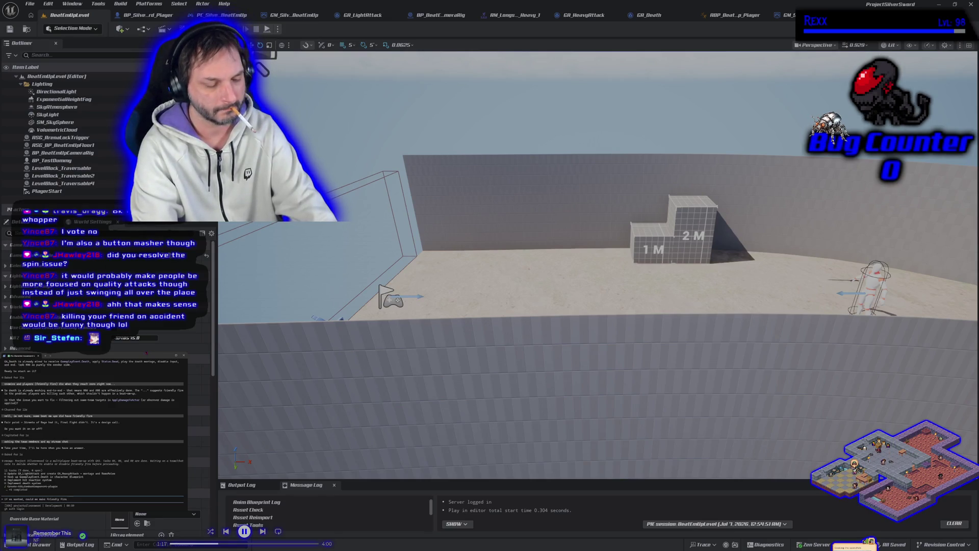
{"action": "type", "text": "checkbox"}
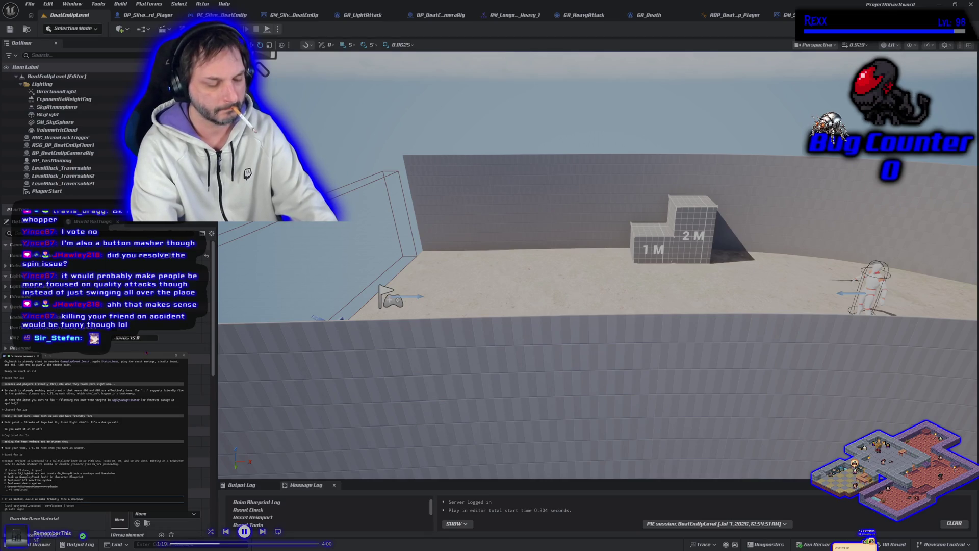
{"action": "type", "text": " to turn on or"}
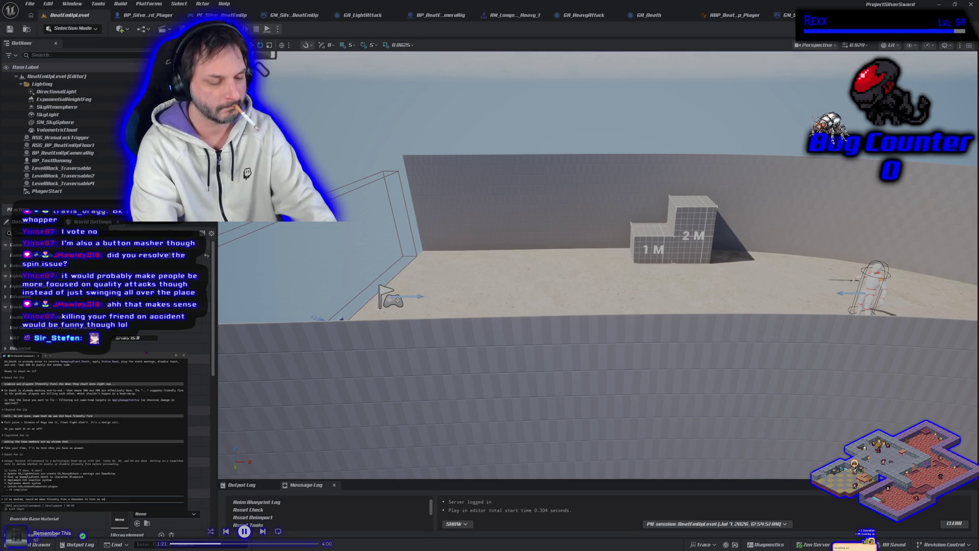
{"action": "key", "text": "BackSpace"}
{"action": "key", "text": "BackSpace"}
{"action": "key", "text": "BackSpace"}
{"action": "type", "text": "to"}
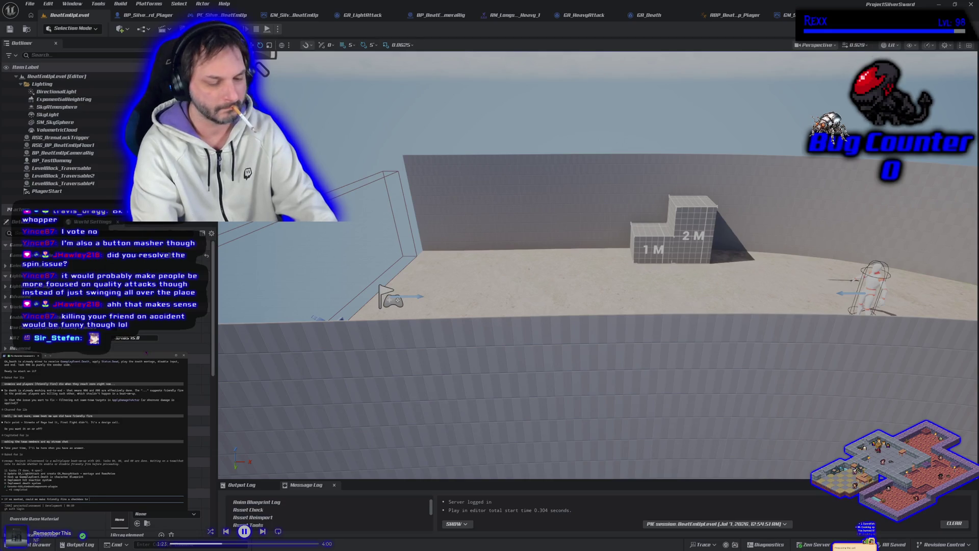
{"action": "type", "text": "ggle on and off as part of the combat plugin?"}
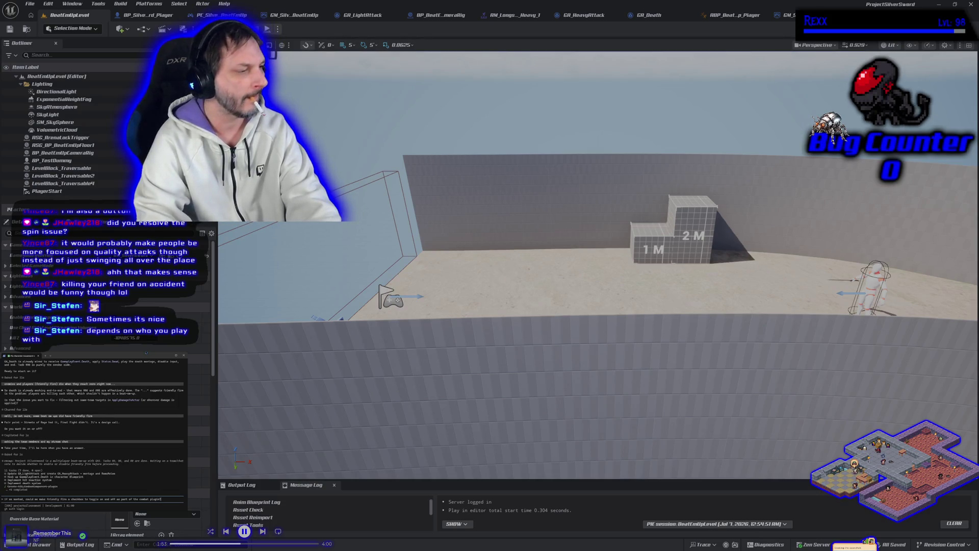
{"action": "key", "text": "Return"}
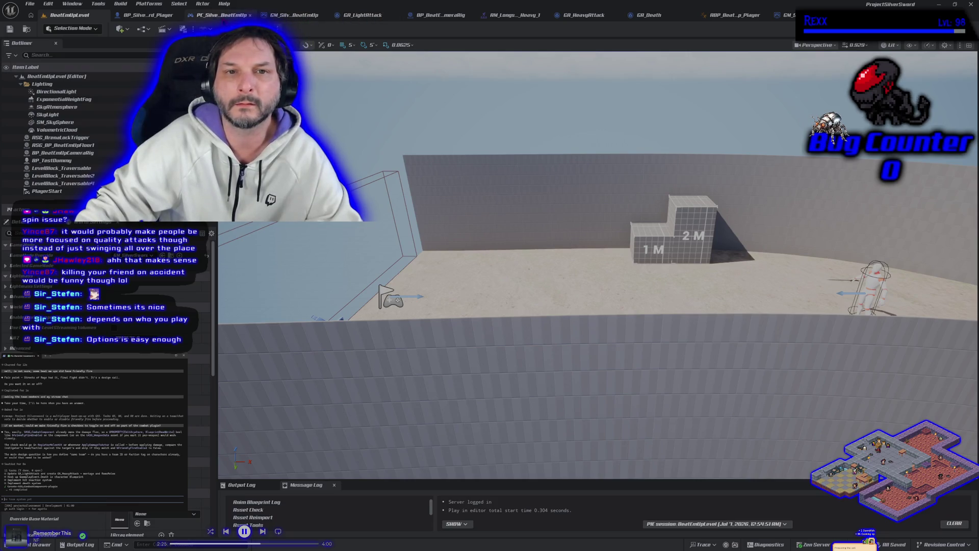
Step: Show the BP_SilverSword_Player blueprint's (Self) class defaults in the Details panel
{"action": "left_click", "coordinate": [153, 15]}
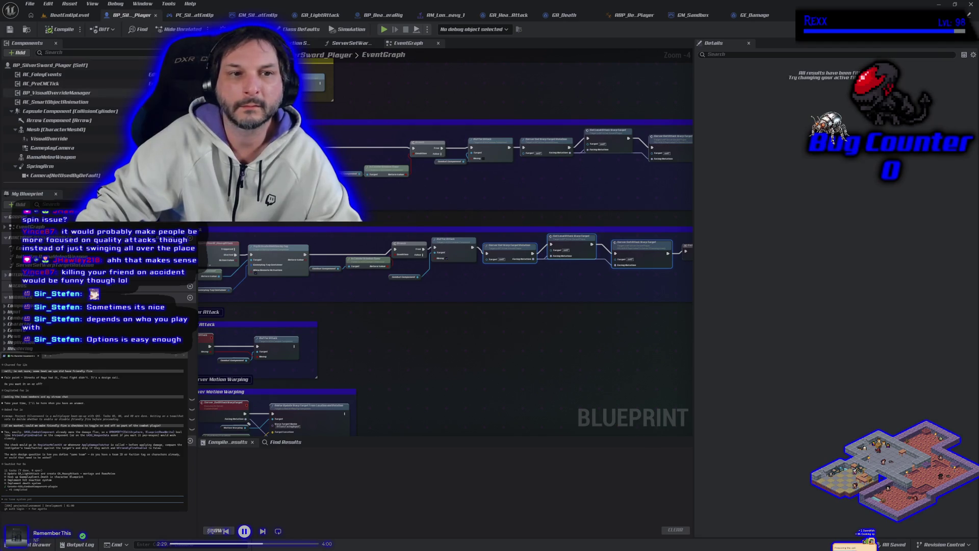
{"action": "left_click", "coordinate": [112, 65]}
{"action": "left_click", "coordinate": [753, 55]}
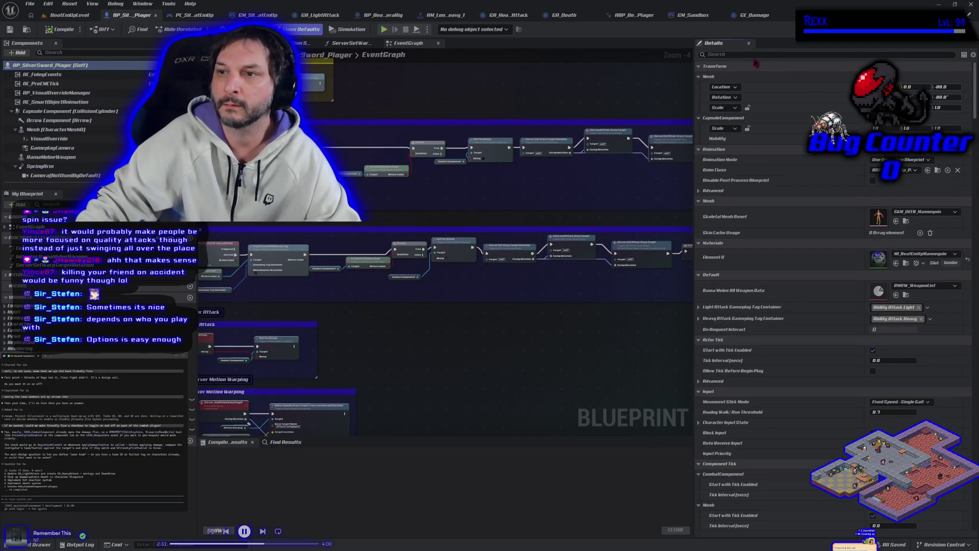
Step: Search the class defaults for team and enemy properties, settling on 'tag'
{"action": "type", "text": "team"}
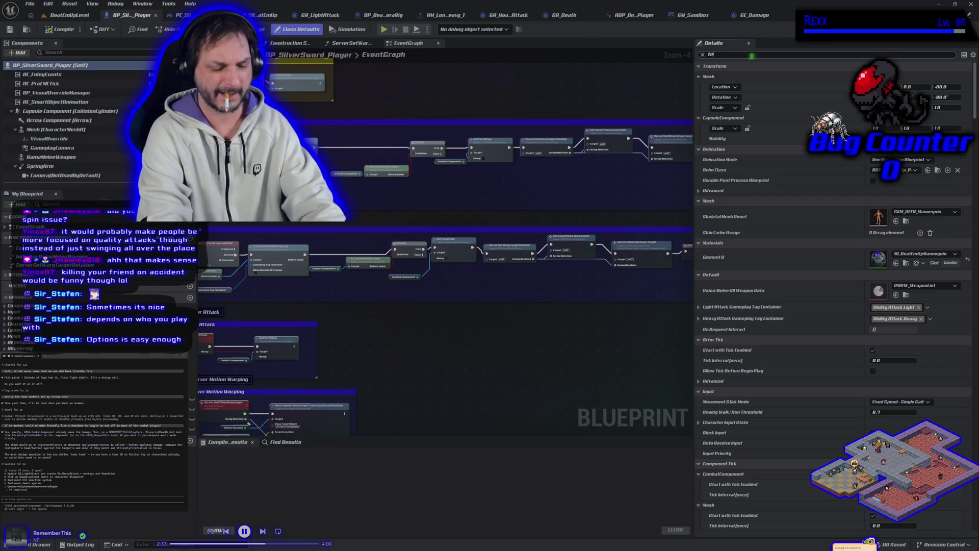
{"action": "key", "text": "BackSpace"}
{"action": "key", "text": "BackSpace"}
{"action": "key", "text": "BackSpace"}
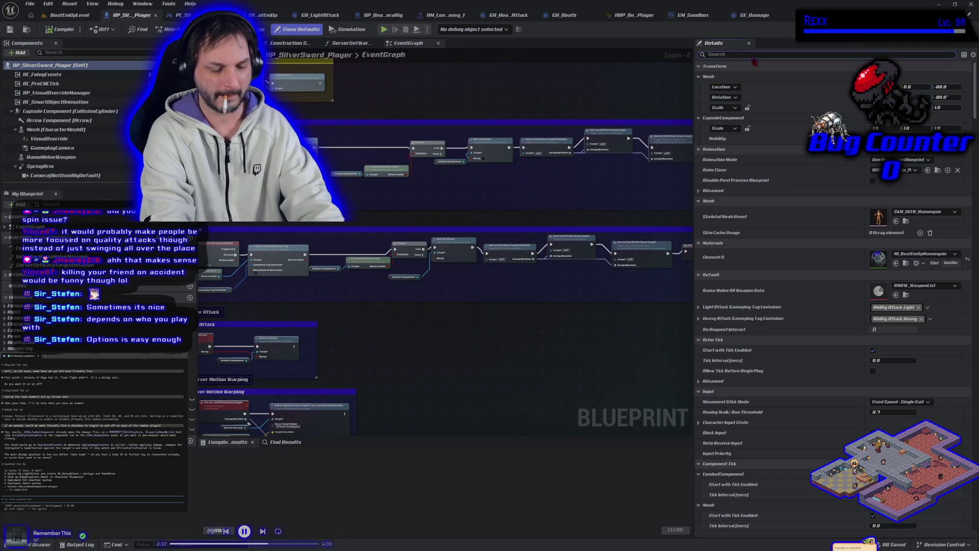
{"action": "type", "text": "enem"}
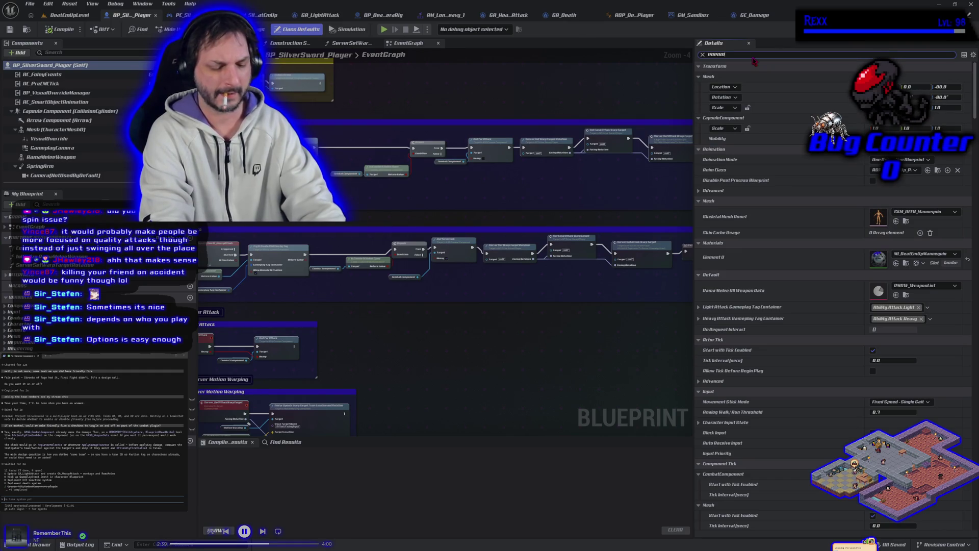
{"action": "key", "text": "BackSpace"}
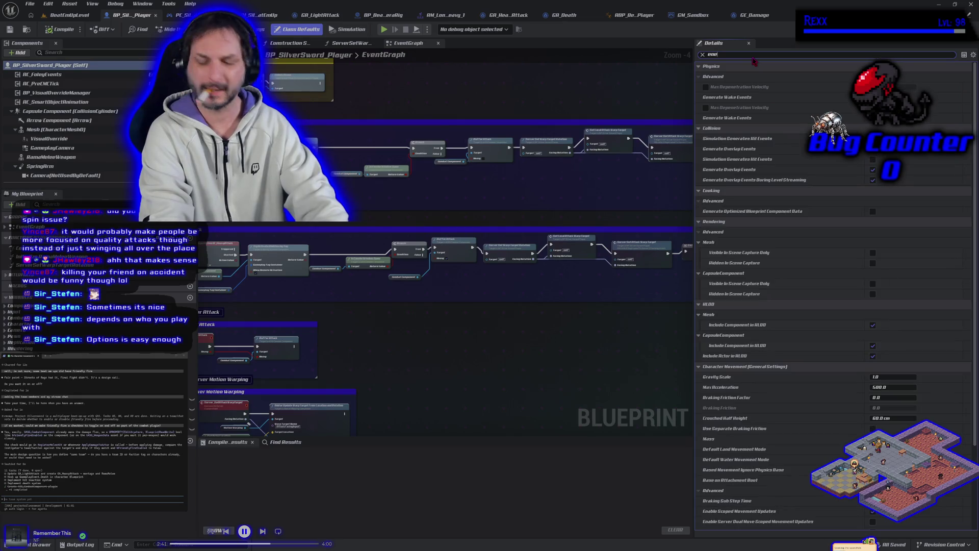
{"action": "type", "text": "y"}
{"action": "key", "text": "BackSpace"}
{"action": "key", "text": "BackSpace"}
{"action": "key", "text": "BackSpace"}
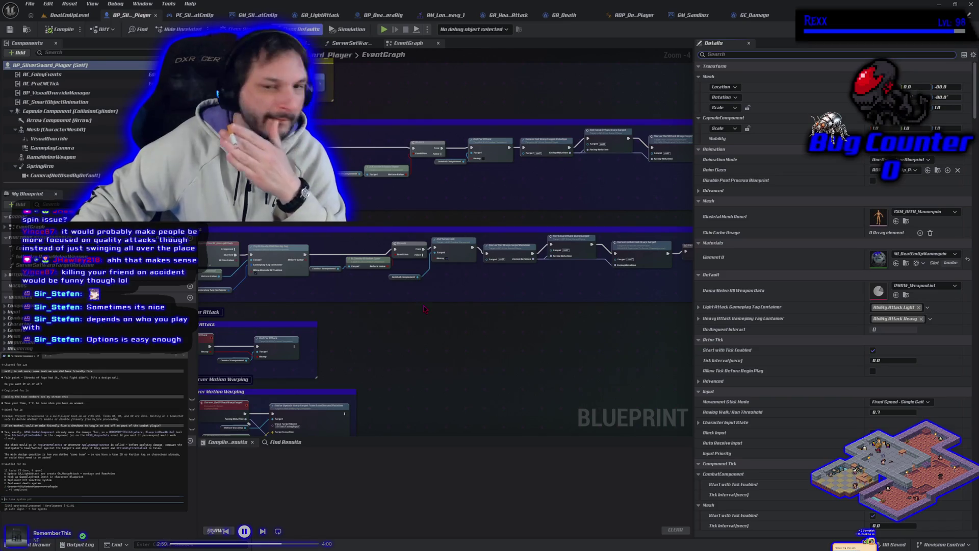
{"action": "type", "text": "ta"}
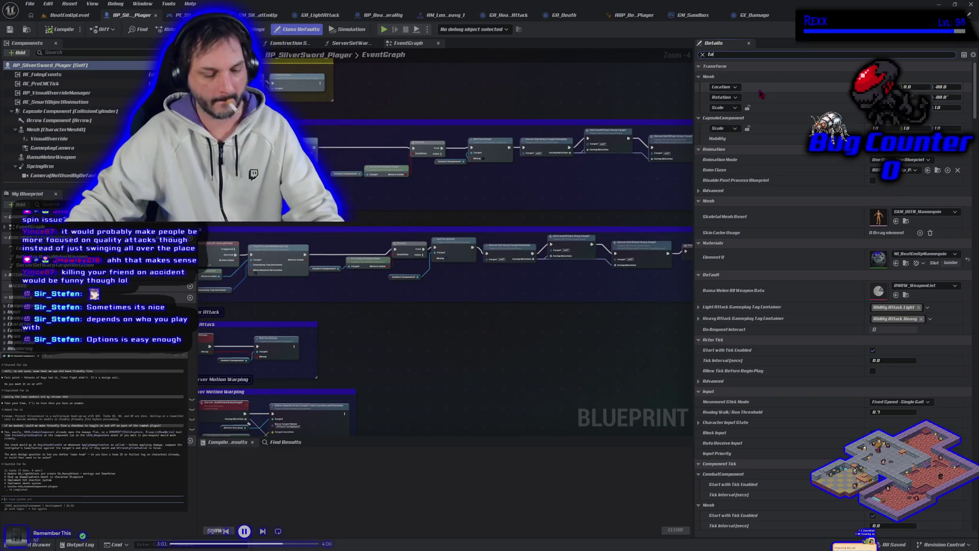
{"action": "type", "text": "g"}
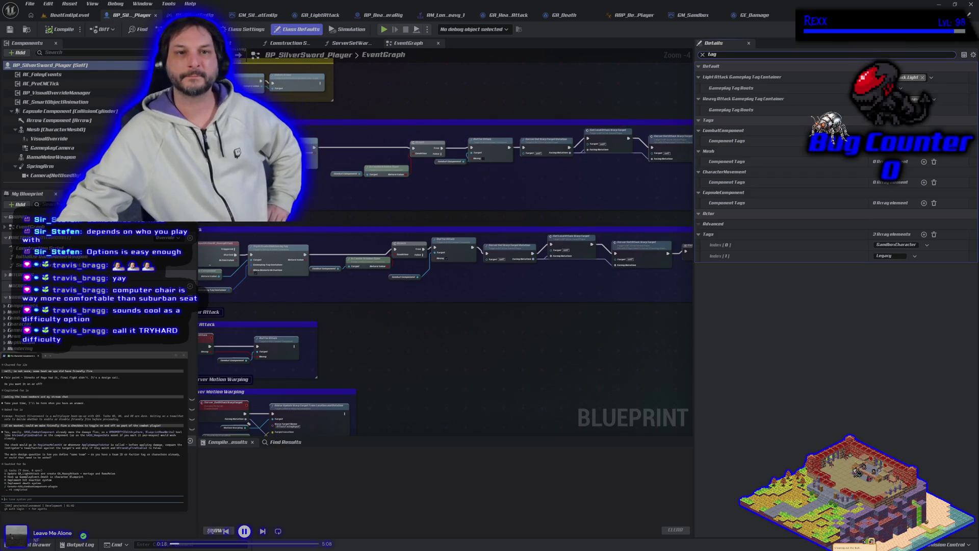
{"action": "left_click", "coordinate": [209, 15]}
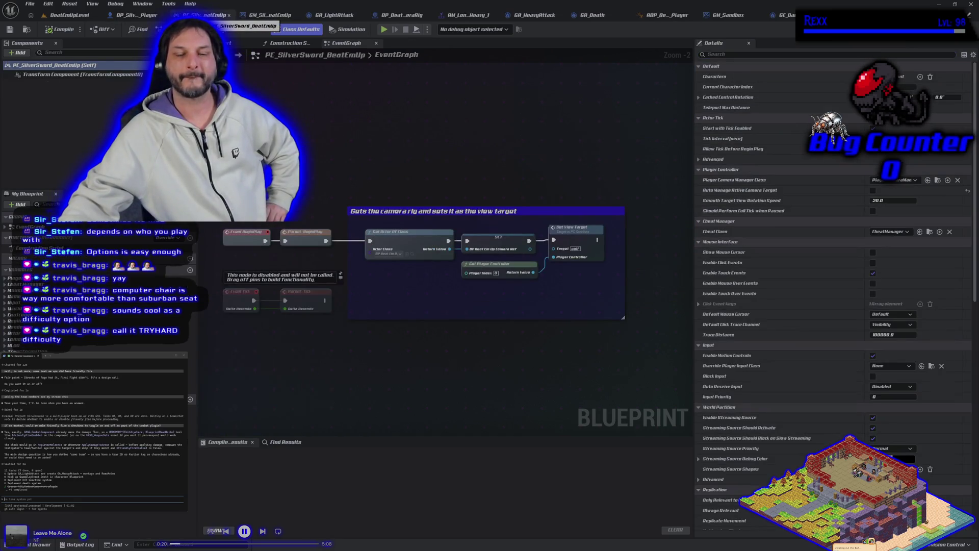
{"action": "left_click", "coordinate": [137, 20]}
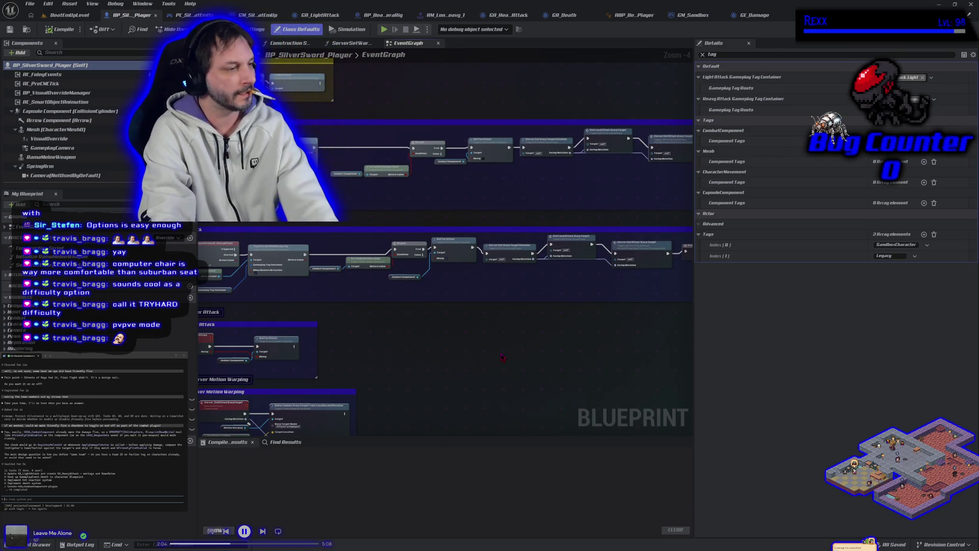
{"action": "right_click", "coordinate": [502, 357]}
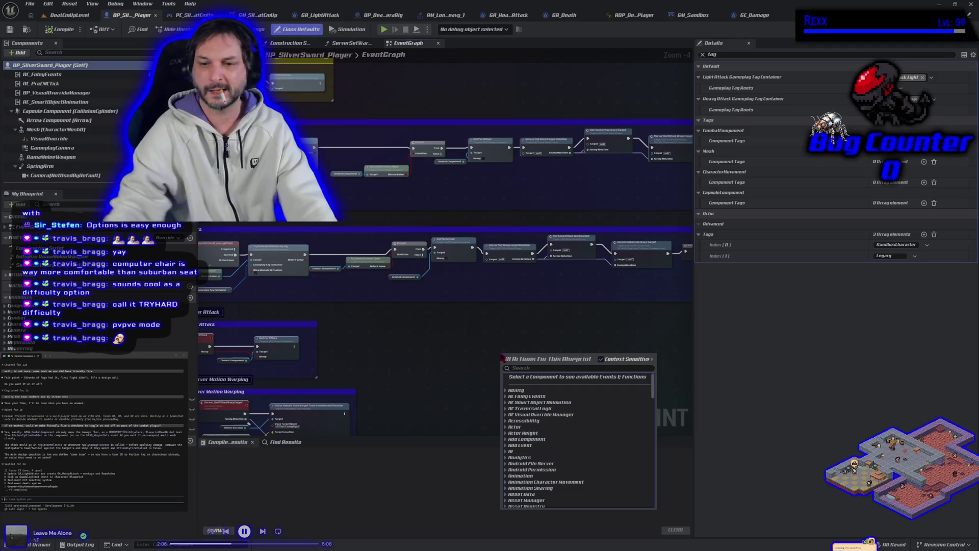
{"action": "key", "text": "Escape"}
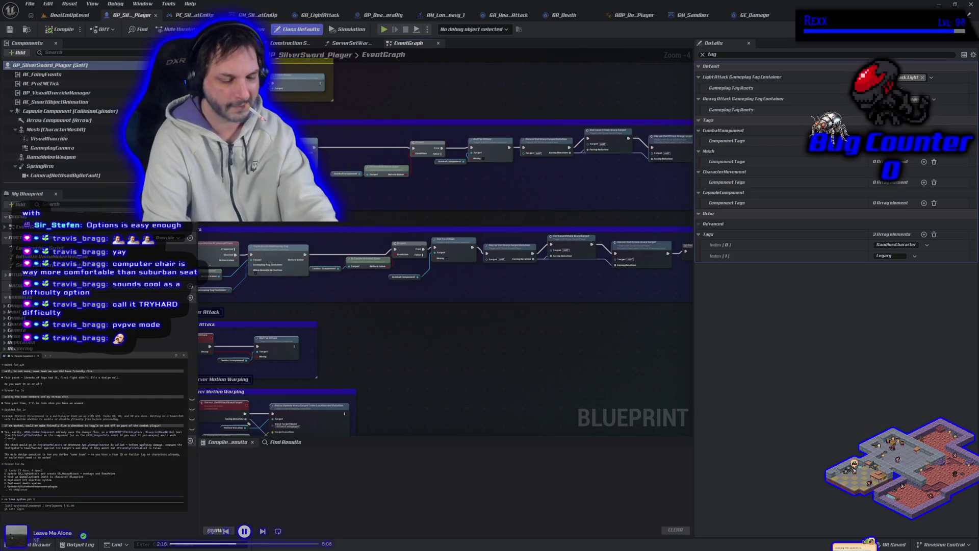
{"action": "type", "text": " do have a plu"}
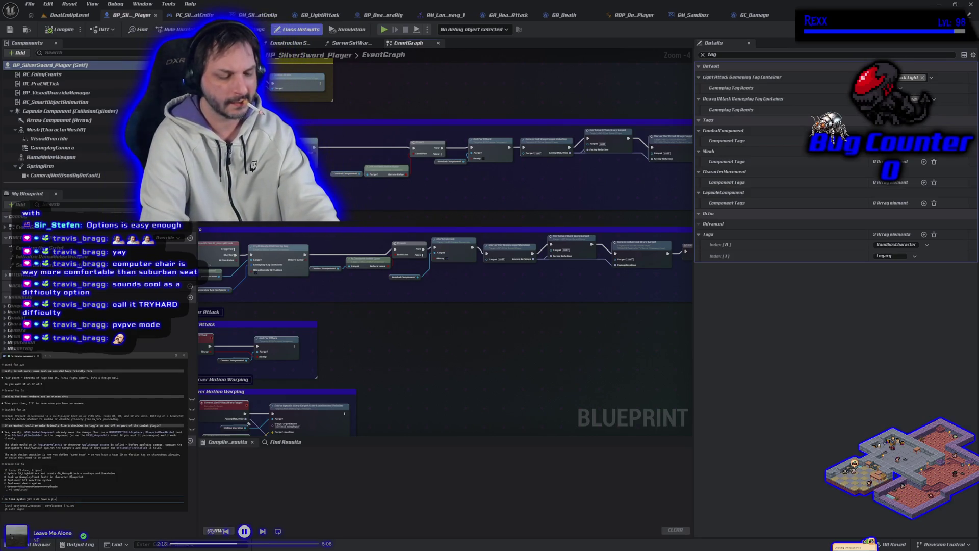
{"action": "type", "text": "gin for"}
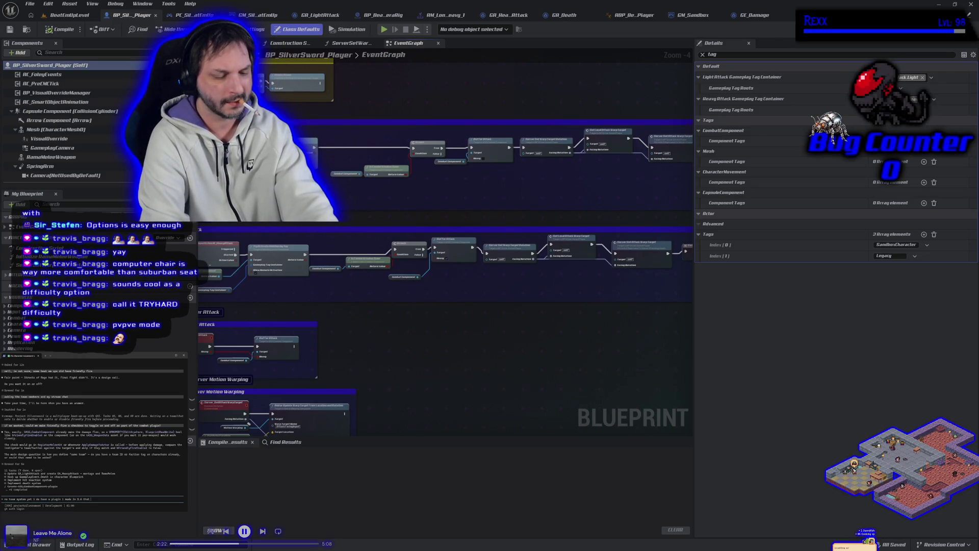
{"action": "type", "text": "handles teams but the plugin"}
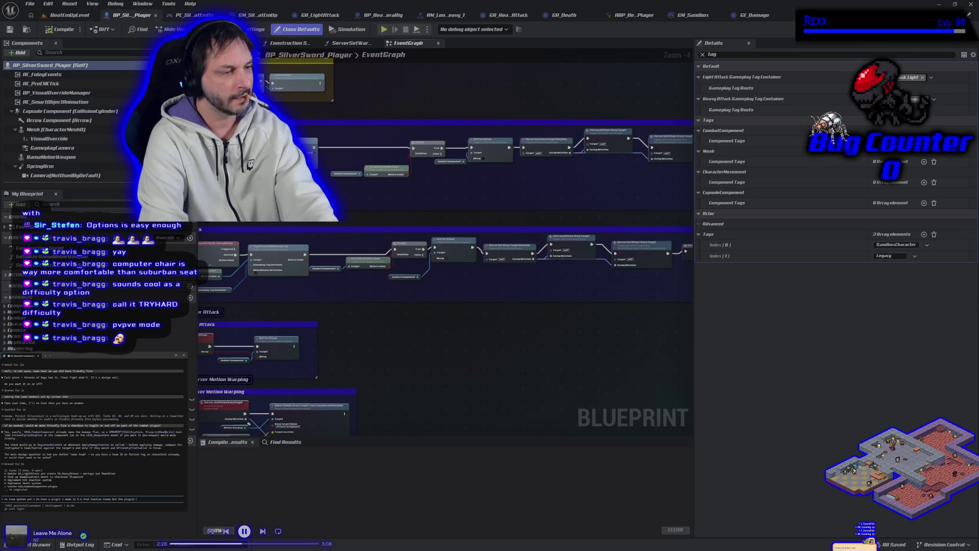
Step: Ask the agent how the team plugin can avoid its plugin dependency, reply, and close Unreal
{"action": "type", "text": "ld d"}
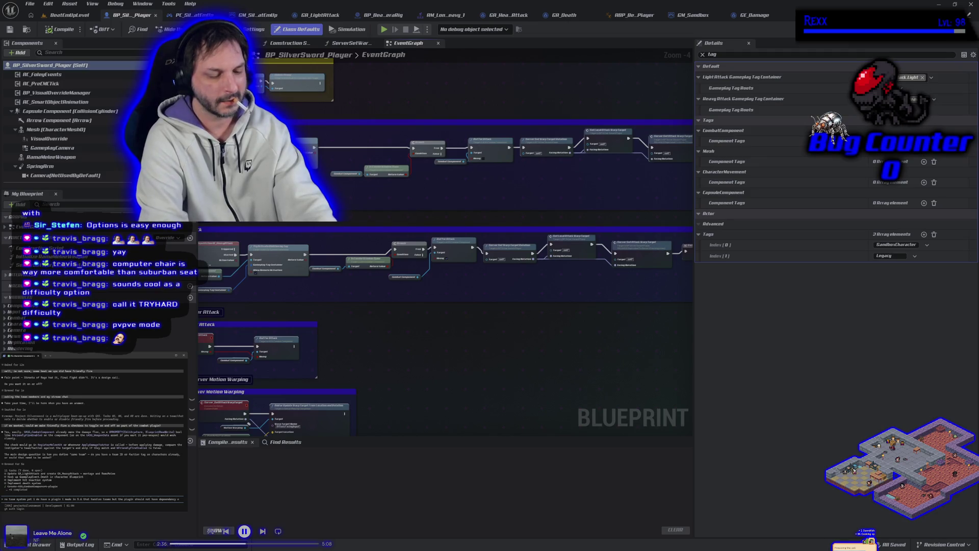
{"action": "type", "text": "r as"}
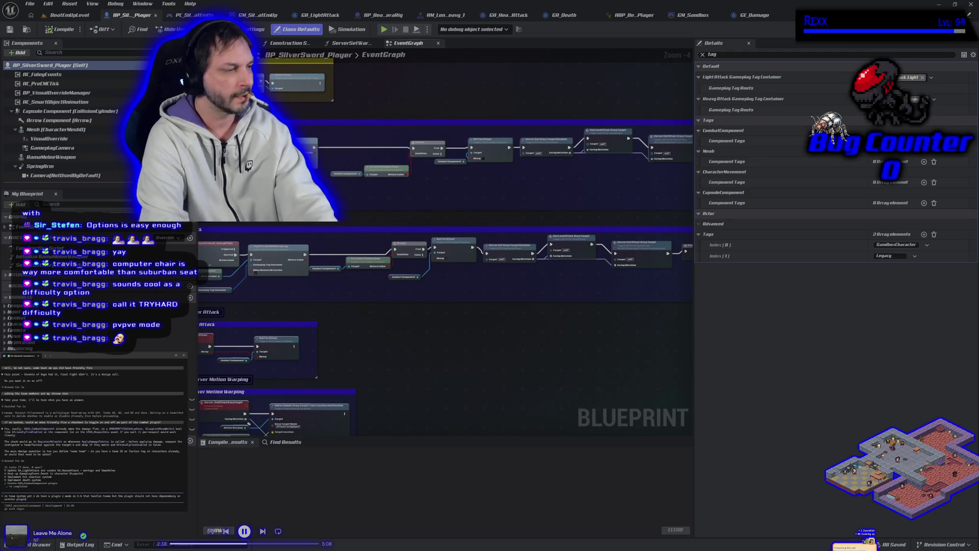
{"action": "key", "text": "Return"}
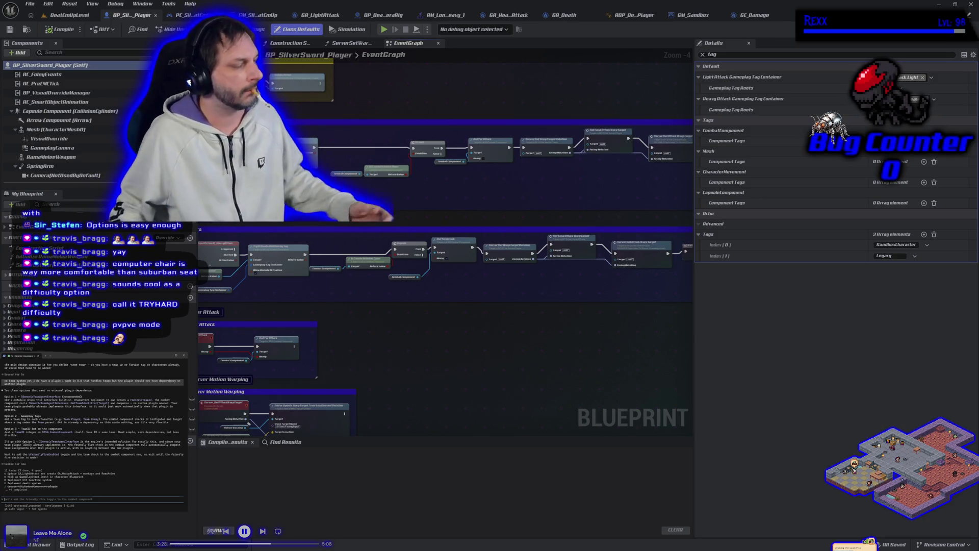
{"action": "type", "text": "ok"}
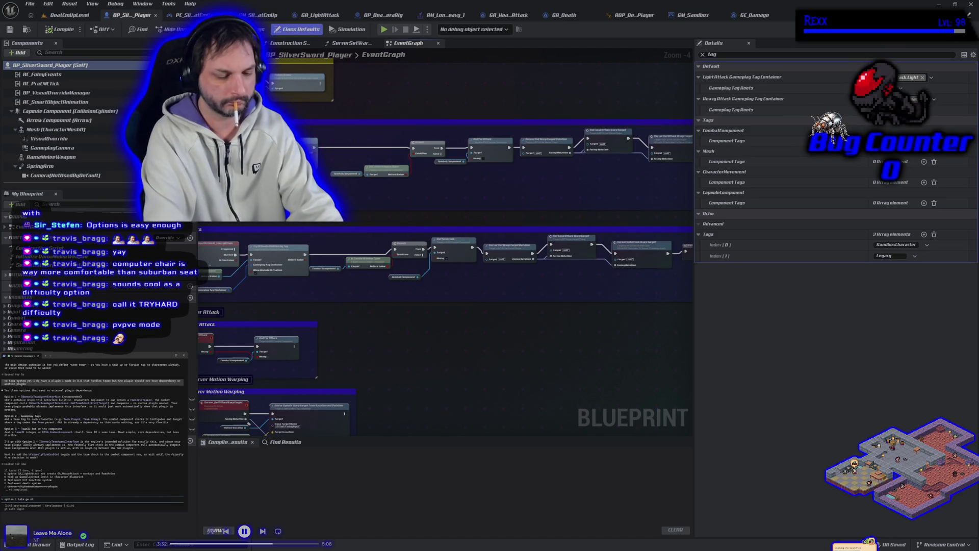
{"action": "type", "text": "p"}
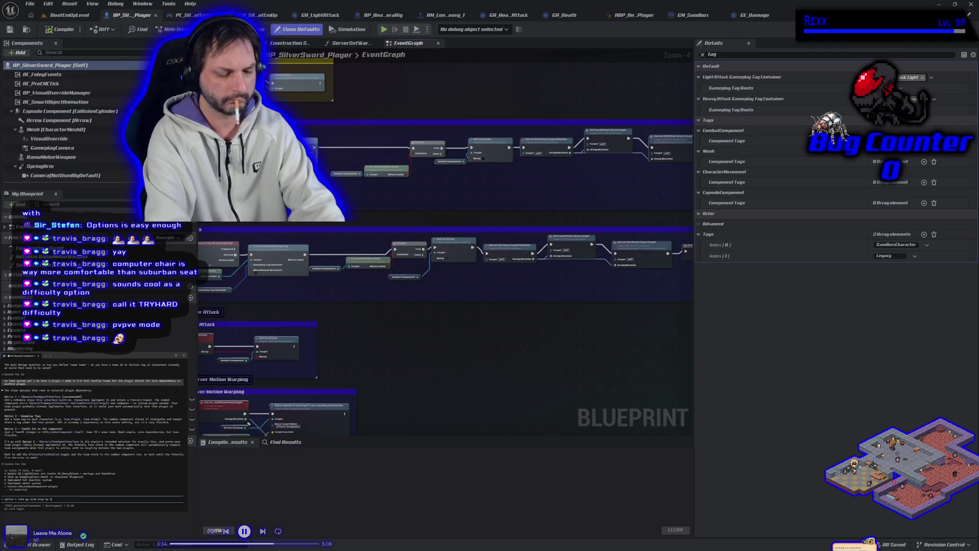
{"action": "type", "text": " so we make no mistakes"}
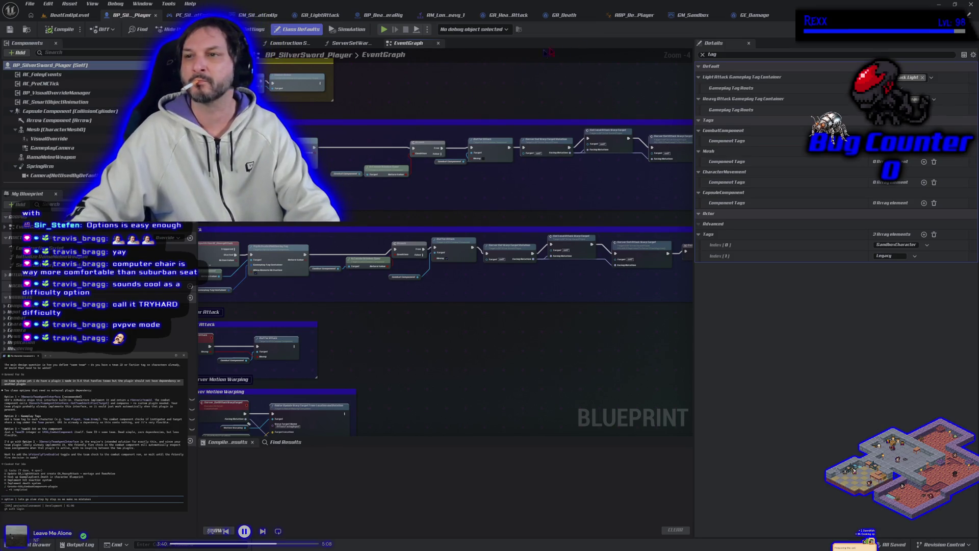
{"action": "left_click", "coordinate": [971, 4]}
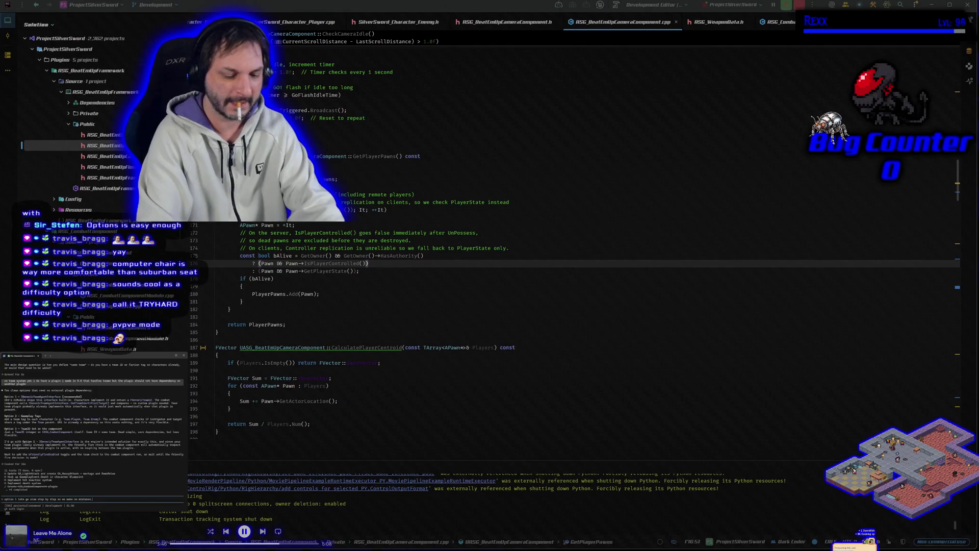
Step: Ask the agent to make friendly fire on by default and approve its first edit
{"action": "type", "text": ". I want friend"}
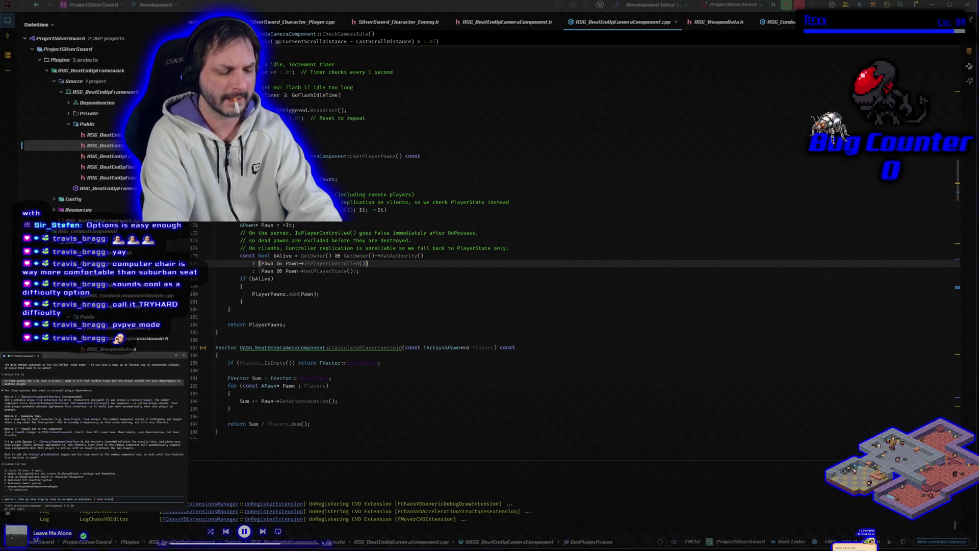
{"action": "type", "text": "l"}
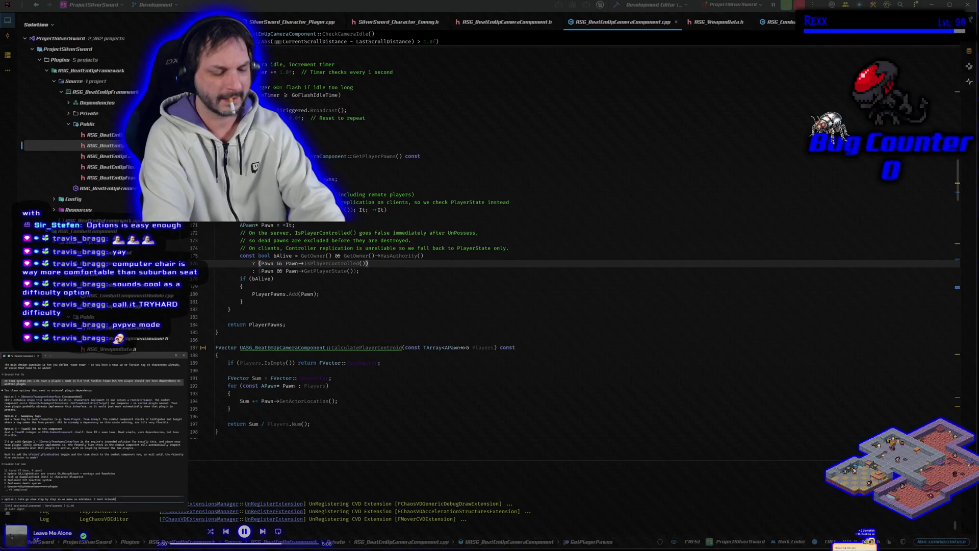
{"action": "type", "text": "y fire on by default."}
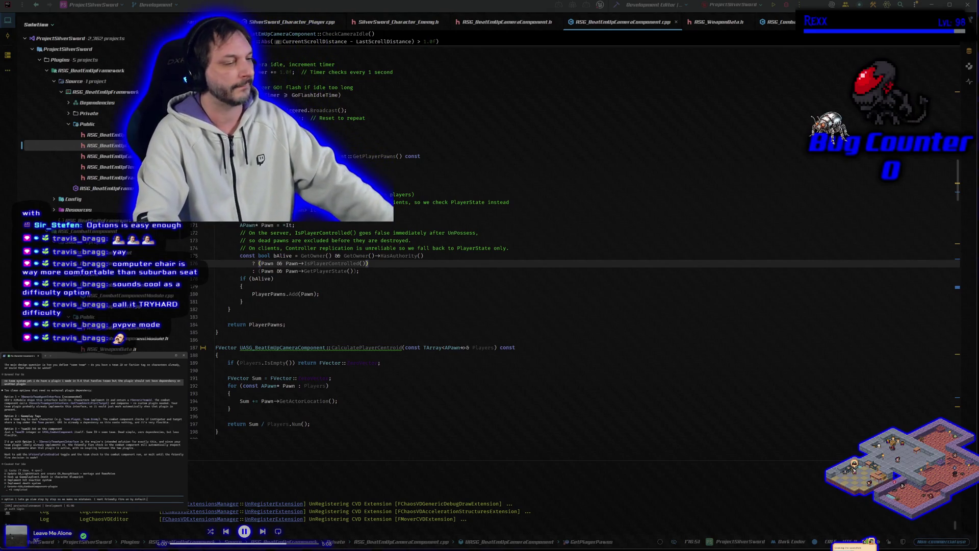
{"action": "key", "text": "Return"}
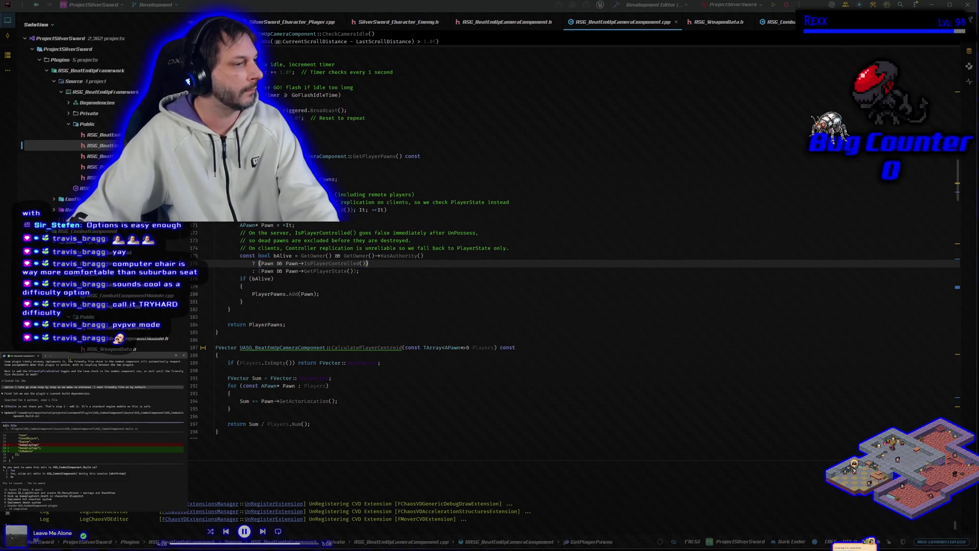
{"action": "key", "text": "Return"}
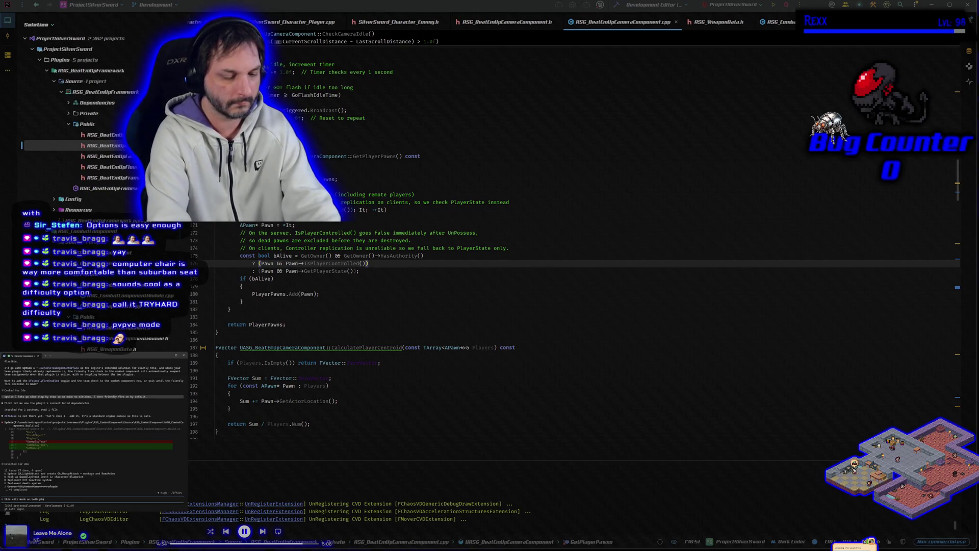
Step: Confirm players and AI are covered, say 'go ahead', and approve the Build.cs and one-line edits
{"action": "type", "text": "ai?"}
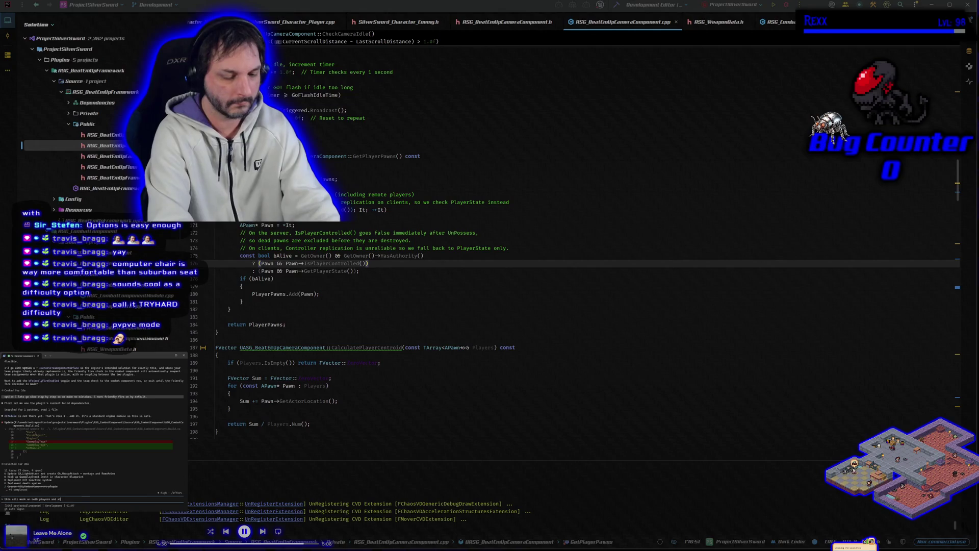
{"action": "key", "text": "Return"}
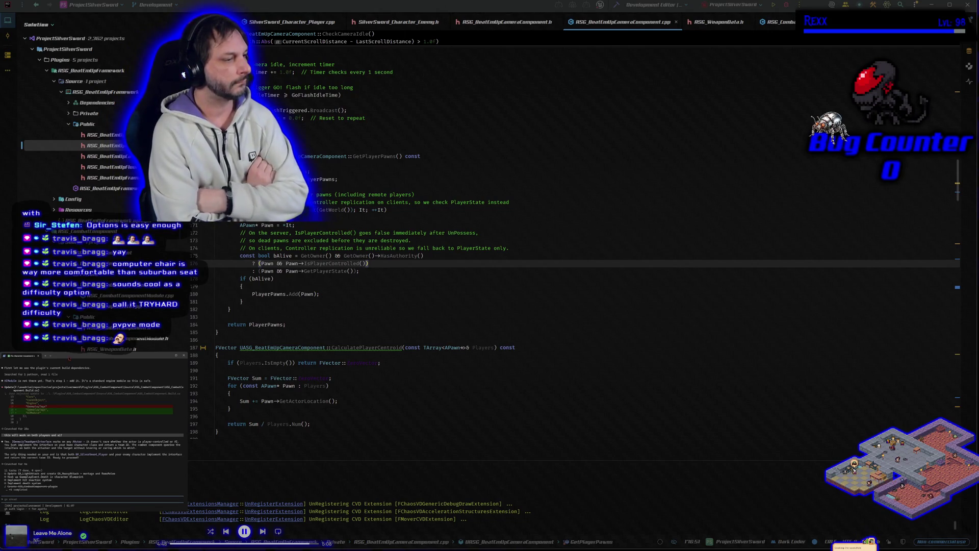
{"action": "key", "text": "Return"}
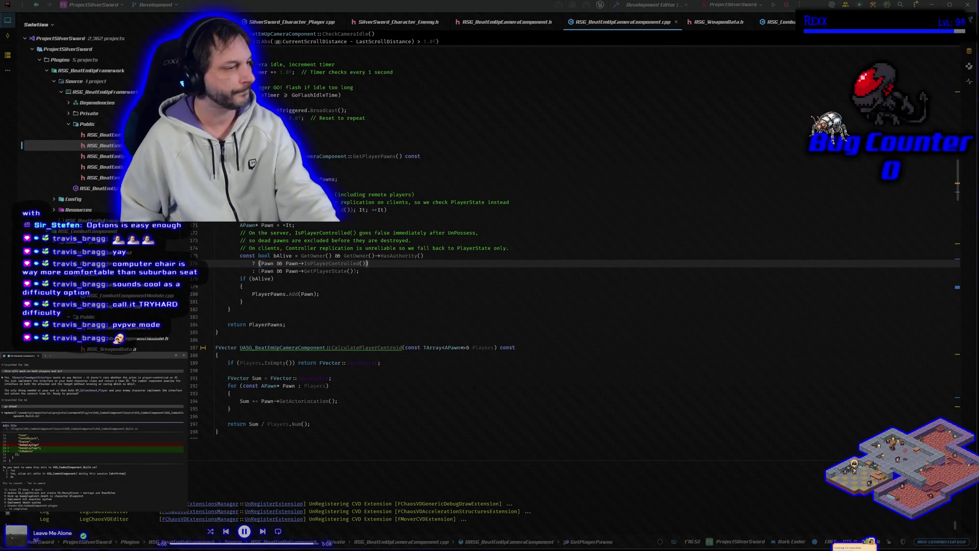
{"action": "key", "text": "Return"}
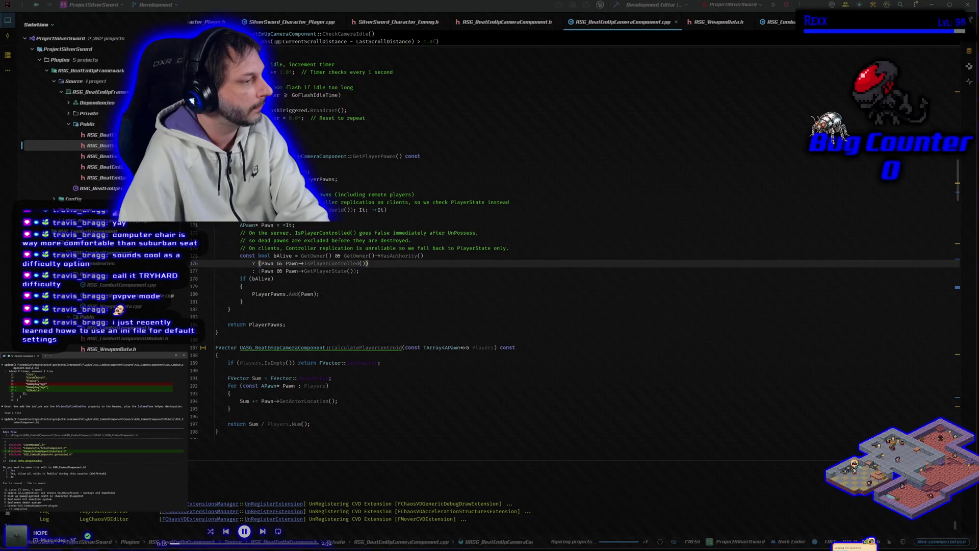
{"action": "key", "text": "Return"}
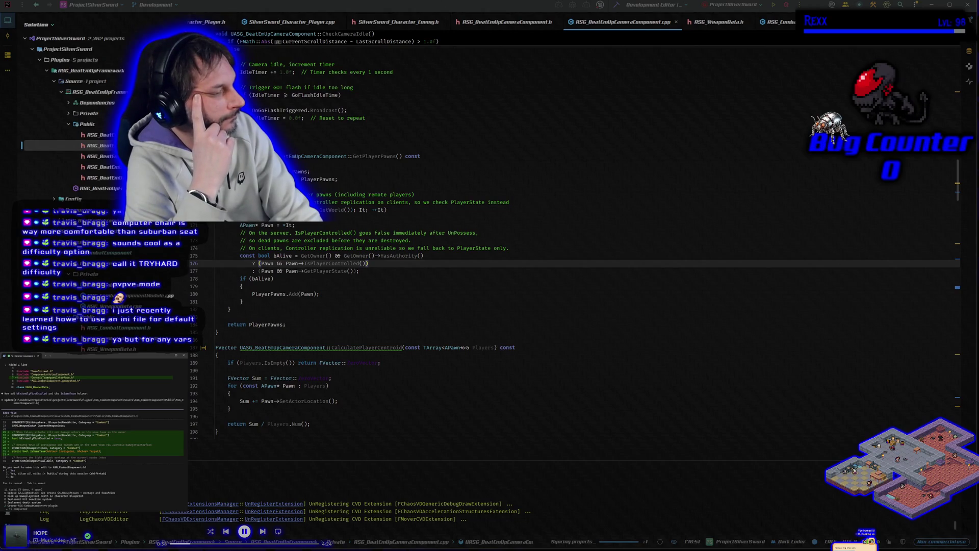
Step: Approve the eight-line code addition and the agent's following edit
{"action": "key", "text": "Return"}
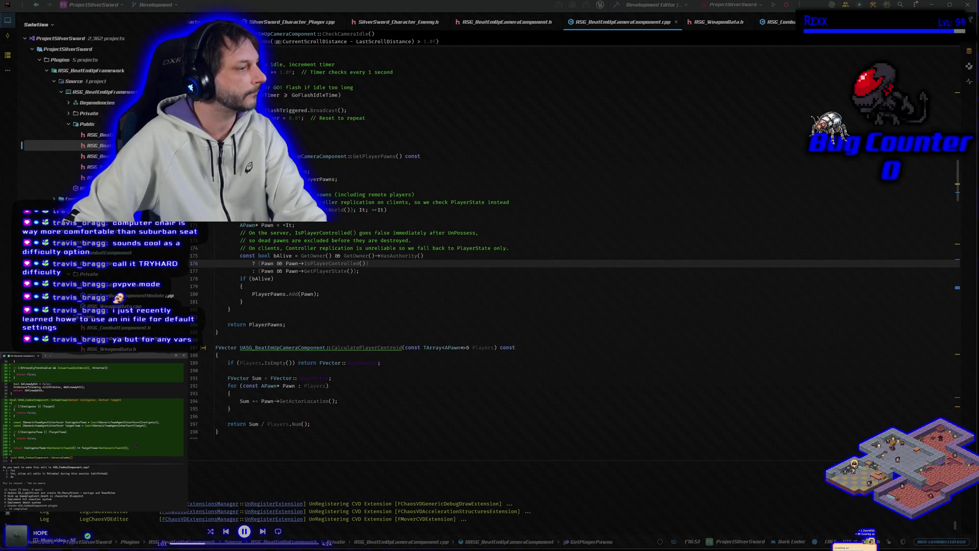
{"action": "key", "text": "Return"}
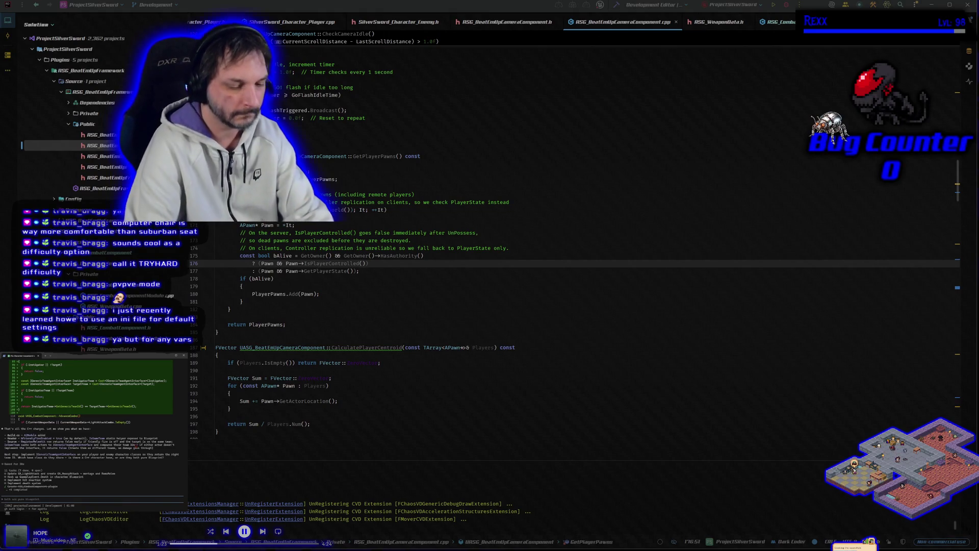
Step: Reply 'check my project itll tell you' and approve the extra Build.cs dependency edit
{"action": "type", "text": "i"}
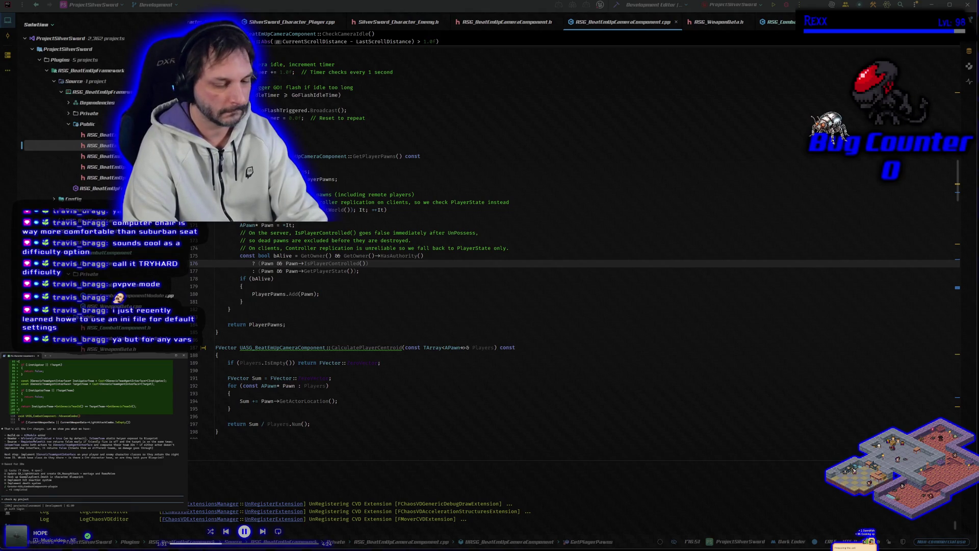
{"action": "type", "text": "ll you"}
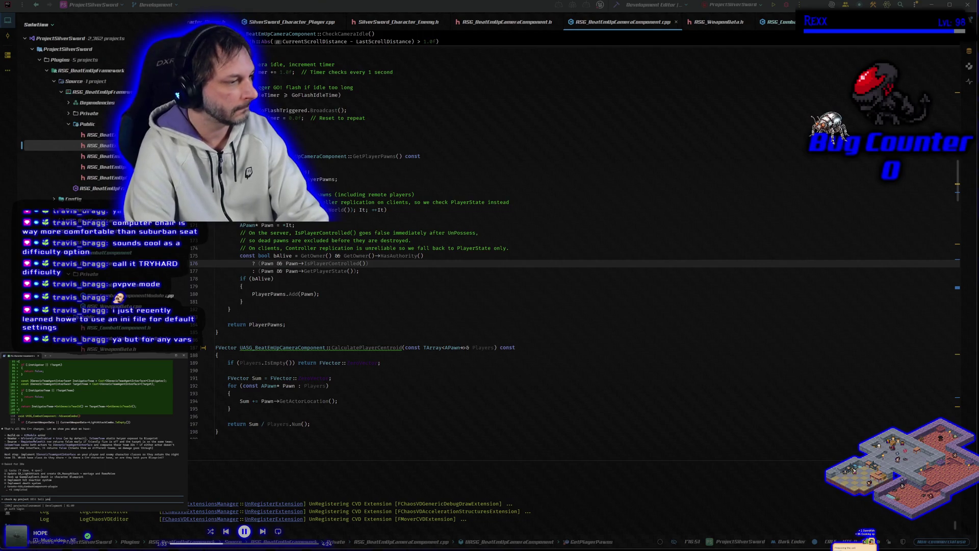
{"action": "key", "text": "Return"}
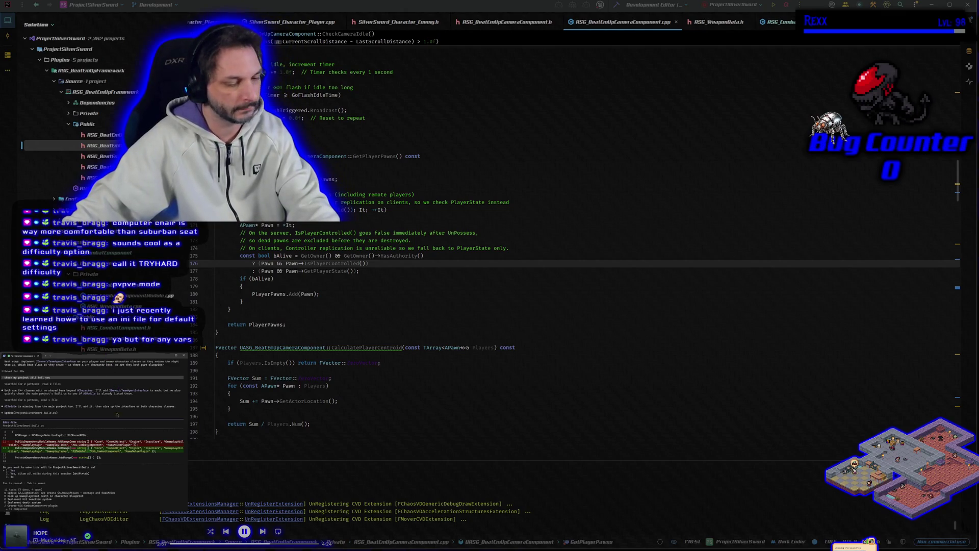
{"action": "key", "text": "Return"}
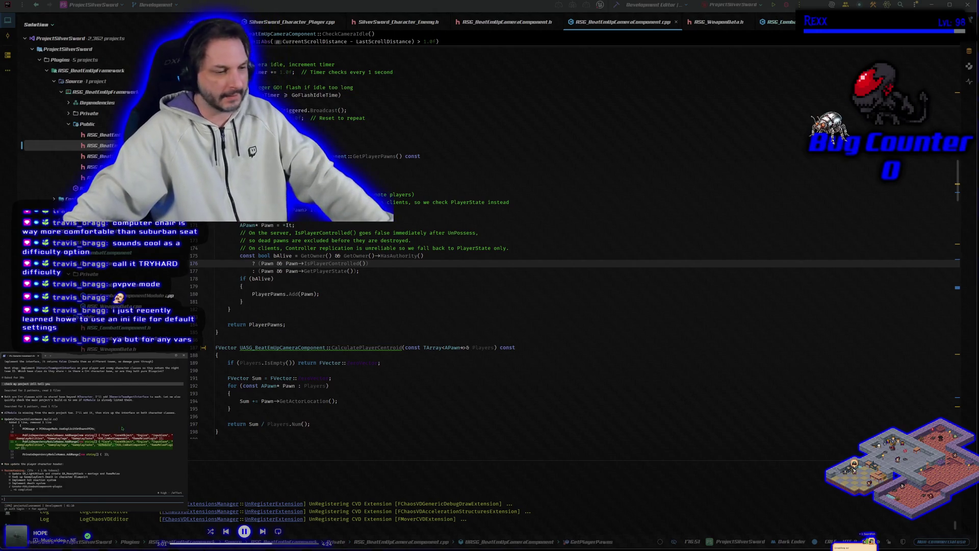
{"action": "key", "text": "alt+Tab"}
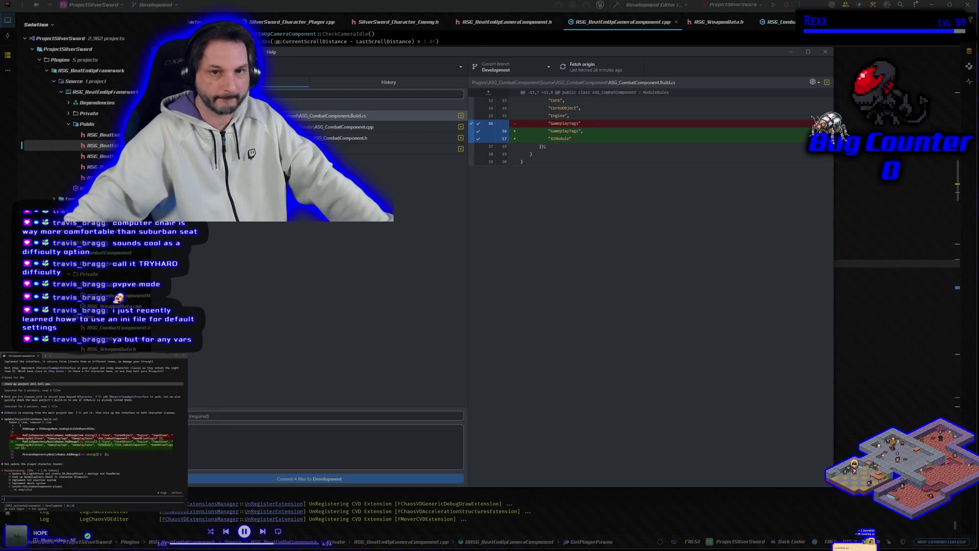
{"action": "key", "text": "alt+Tab"}
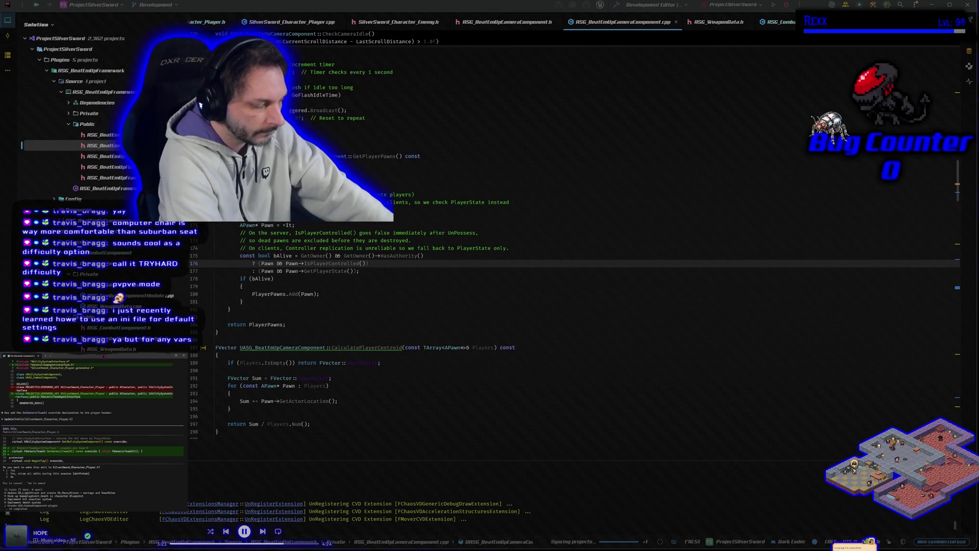
Step: Approve the agent's three remaining friendly-fire code edits
{"action": "key", "text": "Return"}
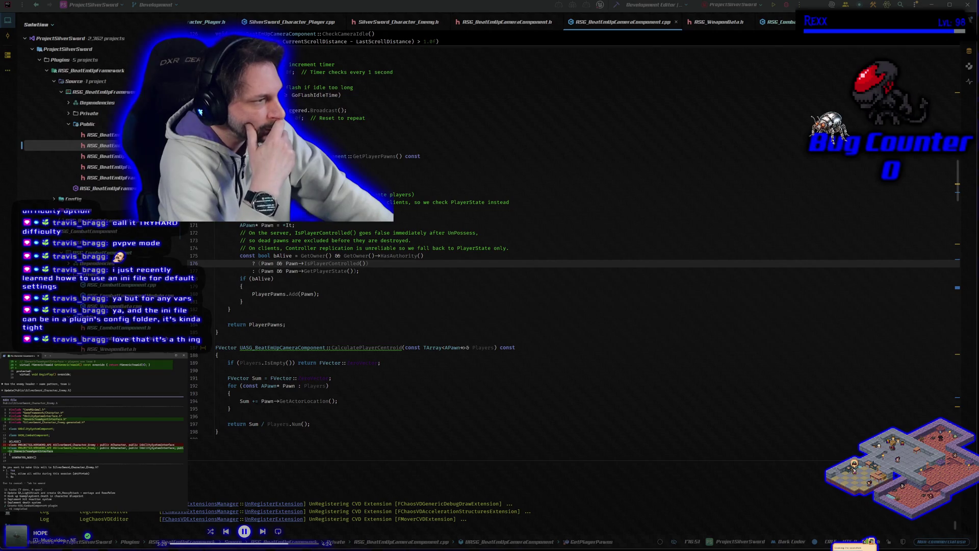
{"action": "key", "text": "Return"}
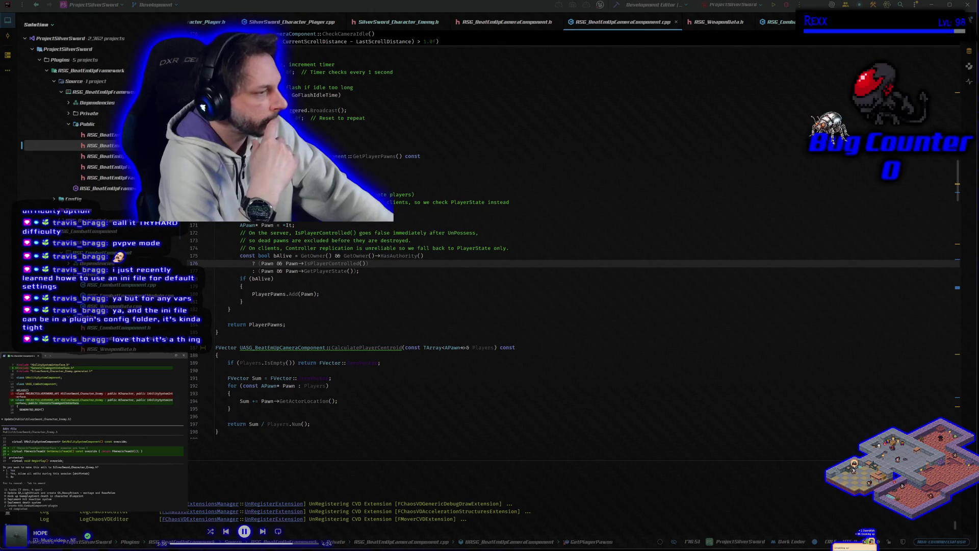
{"action": "key", "text": "Return"}
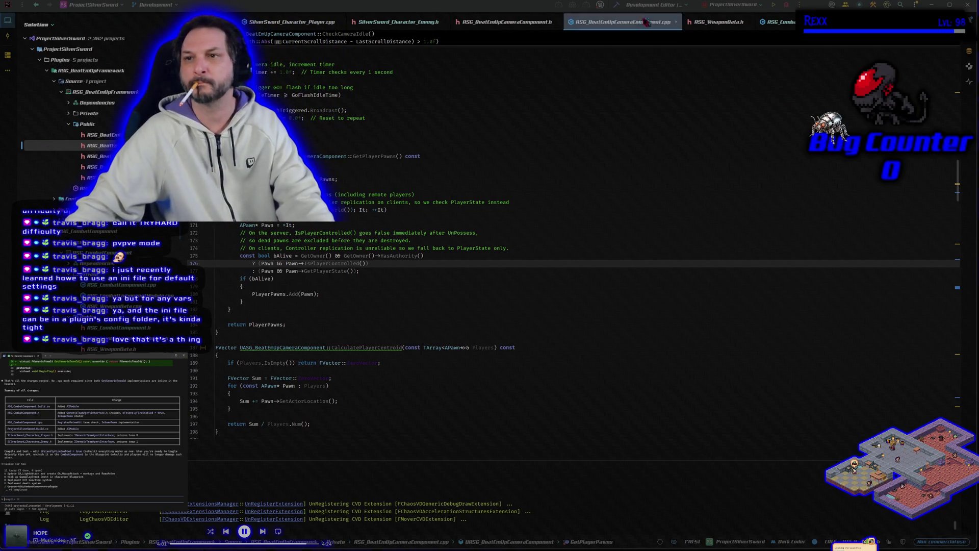
Step: Build the solution, review the C3859/C1076 memory errors, rebuild successfully, and launch the editor under debugger
{"action": "key", "text": "ctrl+shift+b"}
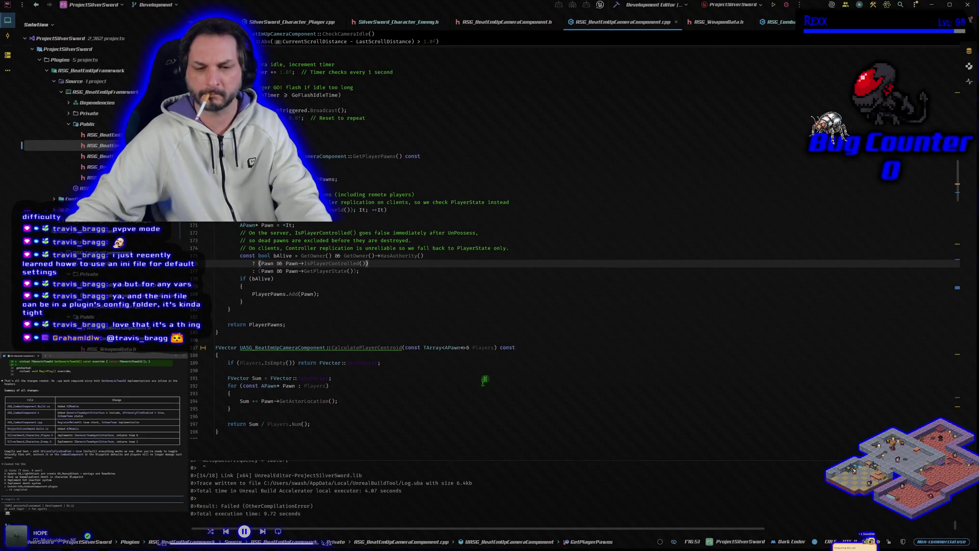
{"action": "scroll", "coordinate": [352, 513], "scroll_direction": "up", "scroll_amount": 5}
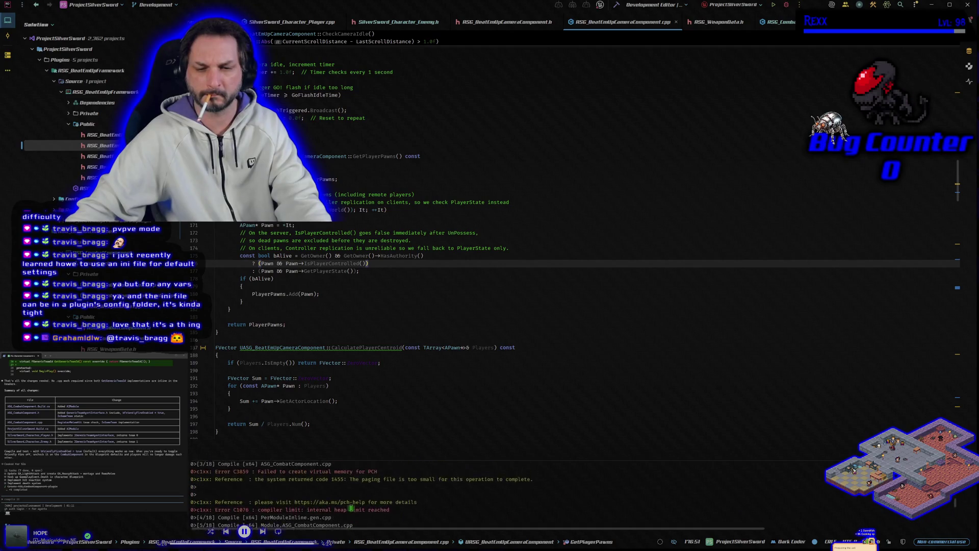
{"action": "scroll", "coordinate": [351, 508], "scroll_direction": "down", "scroll_amount": 1}
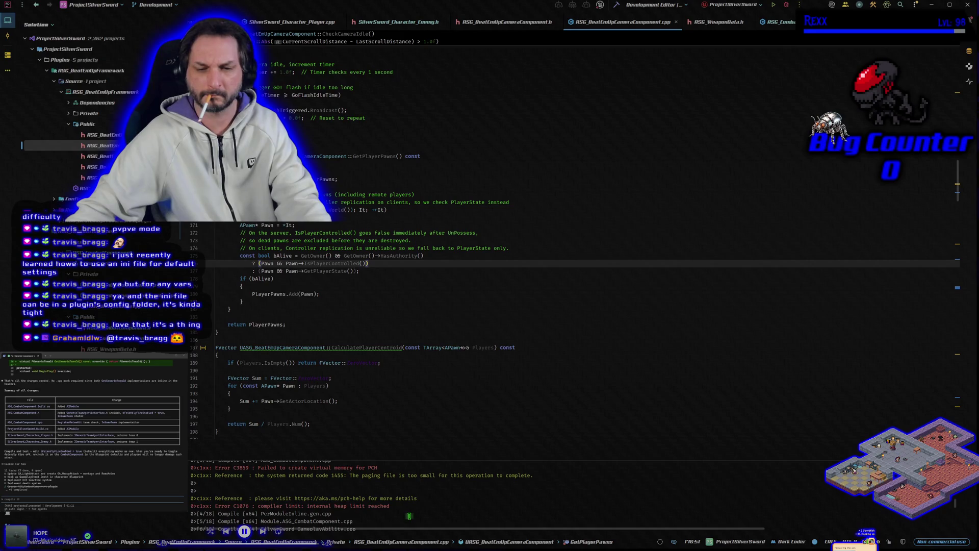
{"action": "left_click_drag", "start_coordinate": [393, 509], "coordinate": [192, 466]}
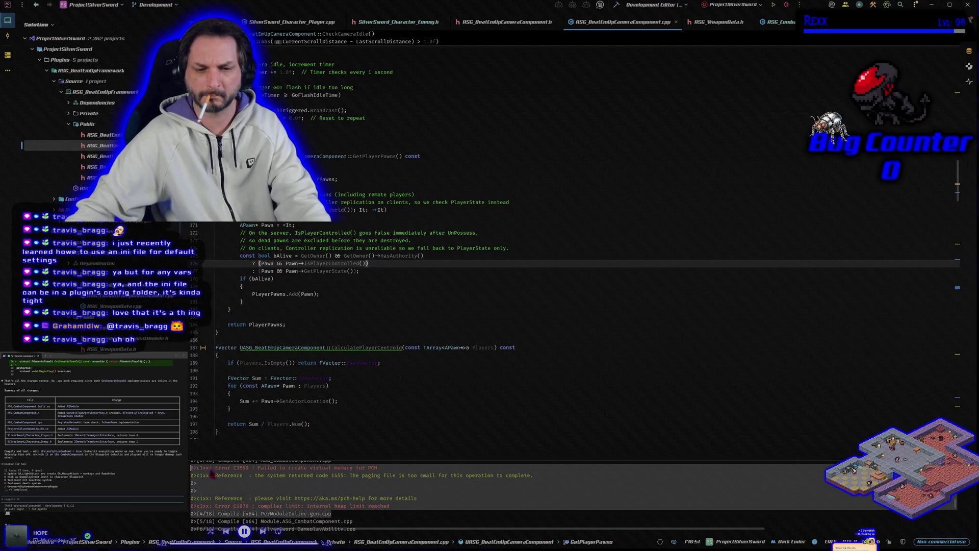
{"action": "left_click", "coordinate": [616, 5]}
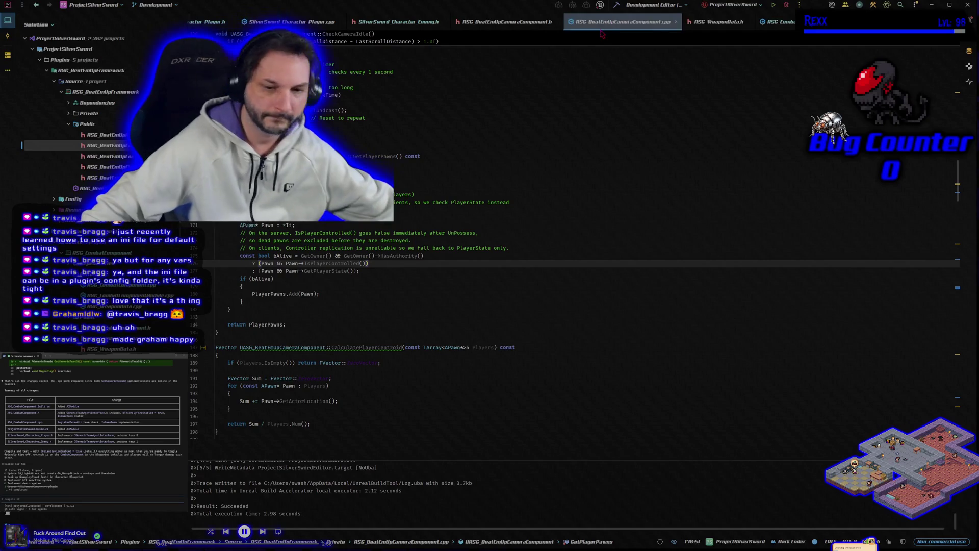
{"action": "left_click", "coordinate": [788, 5]}
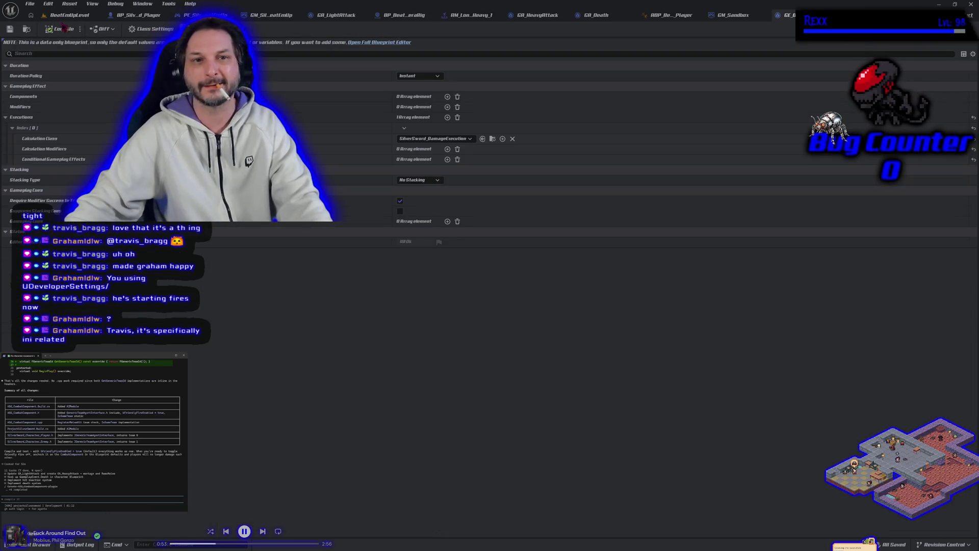
Step: Switch from the GE_ Gameplay Effect editor to the BeatEmUpLevel viewport showing the test arena
{"action": "left_click", "coordinate": [69, 15]}
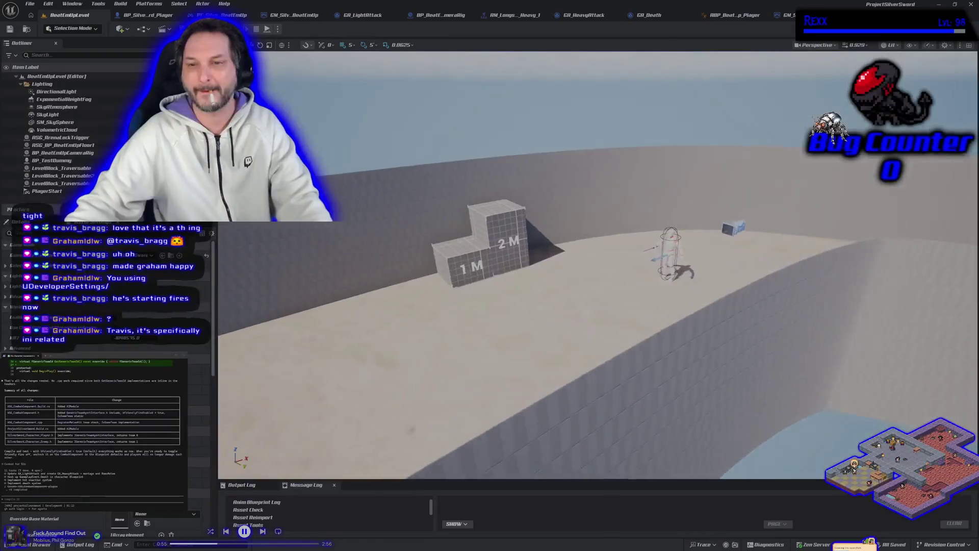
Step: Fly forward over the sand floor, run and stop a brief play test, then open the play-mode options
{"action": "key", "text": "w"}
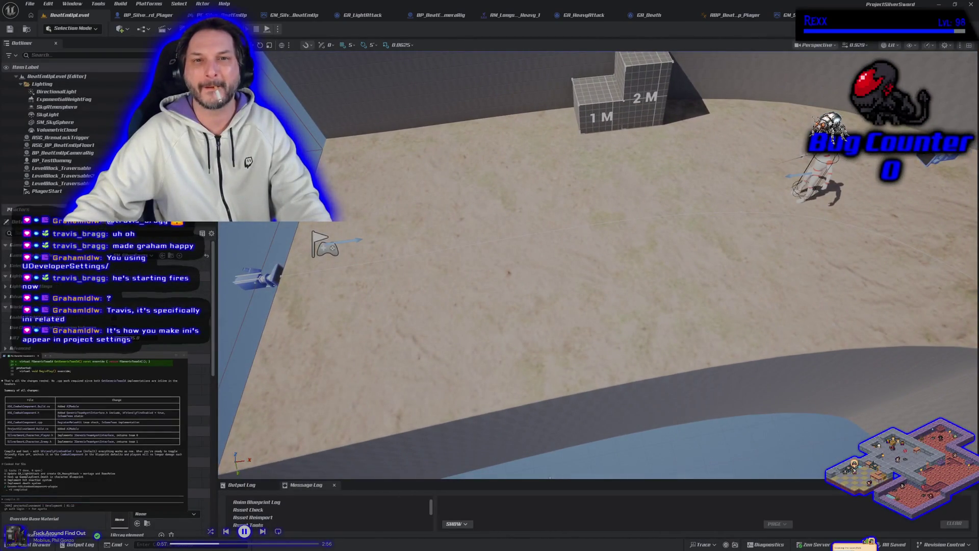
{"action": "key", "text": "alt+p"}
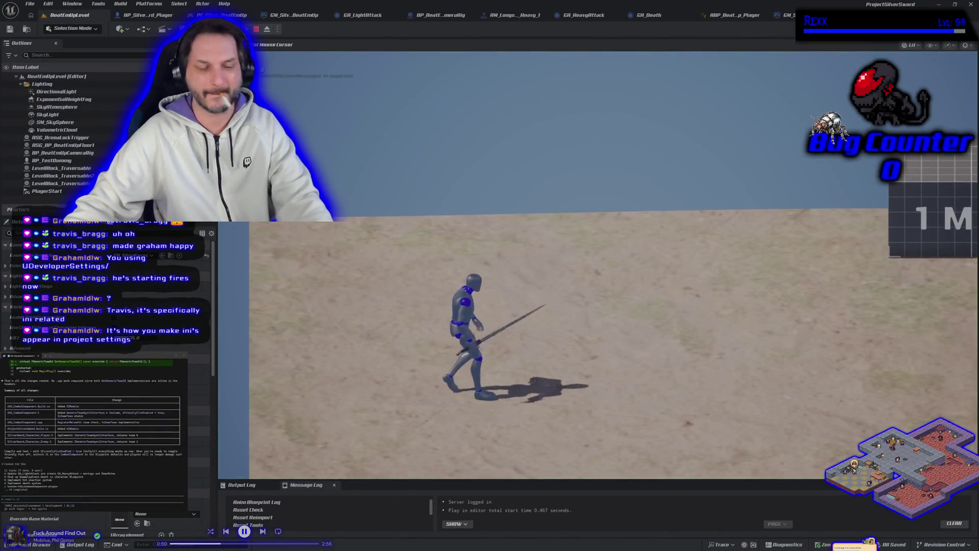
{"action": "key", "text": "Escape"}
{"action": "left_click", "coordinate": [278, 29]}
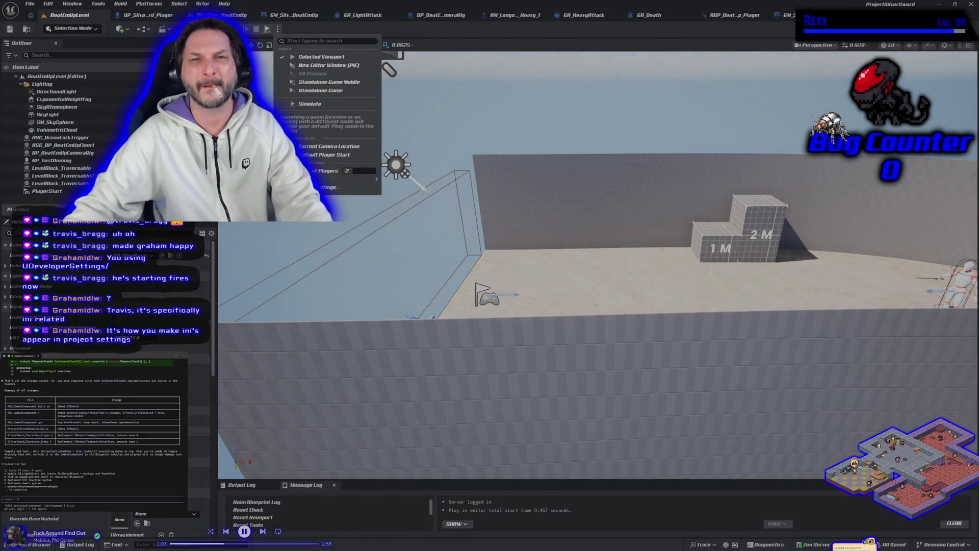
Step: Run a two-player Play-In-Editor session, moving one longsword character toward the other, then stop it
{"action": "key", "text": "Escape"}
{"action": "key", "text": "alt+p"}
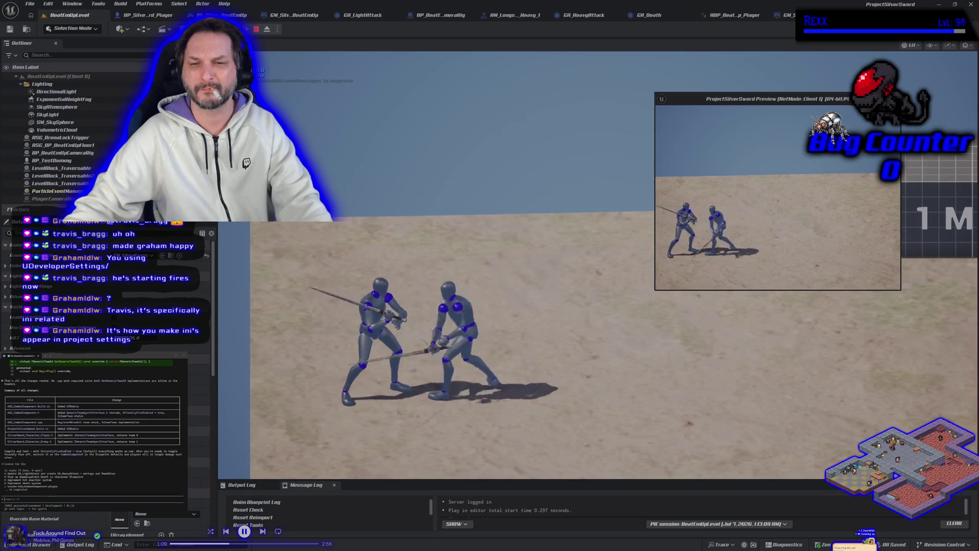
{"action": "key", "text": "Escape"}
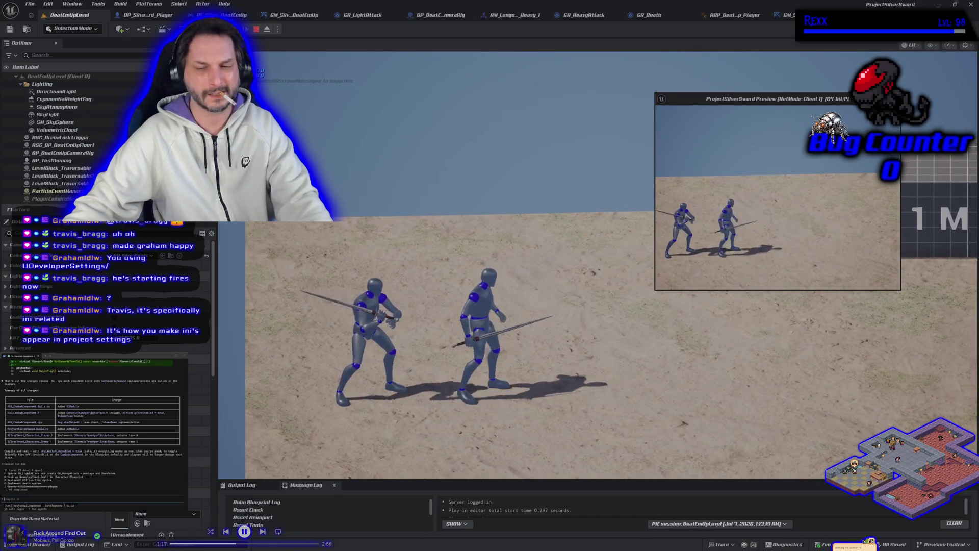
{"action": "left_click", "coordinate": [680, 173]}
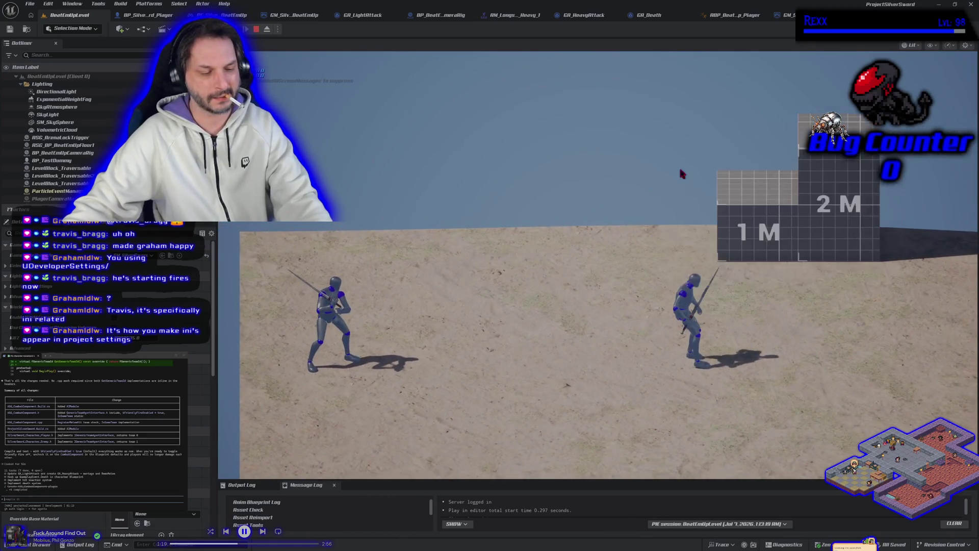
{"action": "key", "text": "a"}
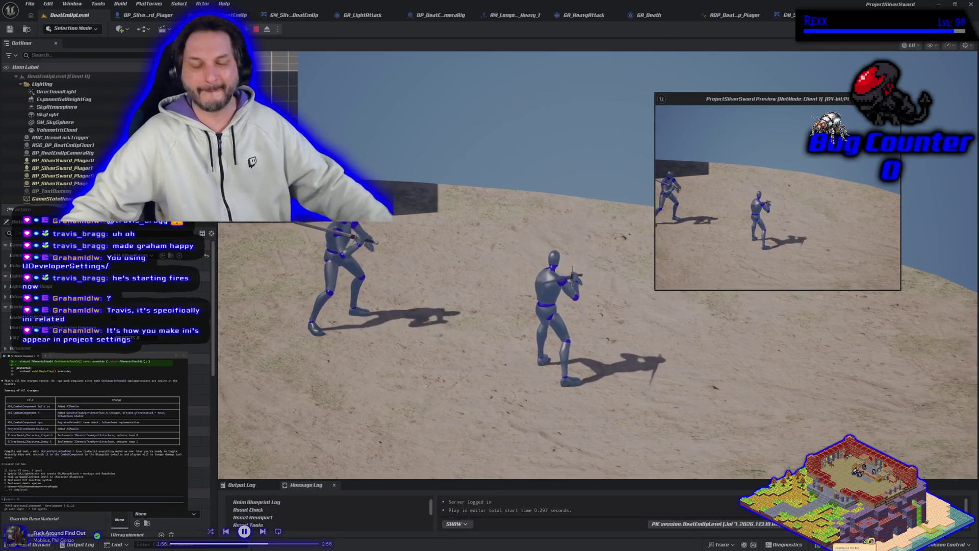
{"action": "key", "text": "Escape"}
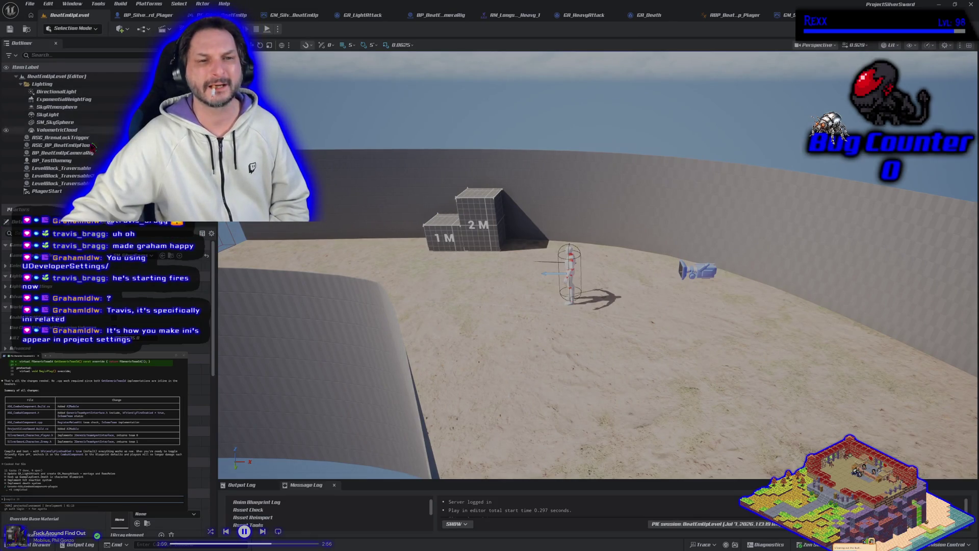
Step: Uncheck Friendly Fire Enabled on BP_SilverSword_Player's Combat Component, compile, and return to the level
{"action": "left_click", "coordinate": [144, 15]}
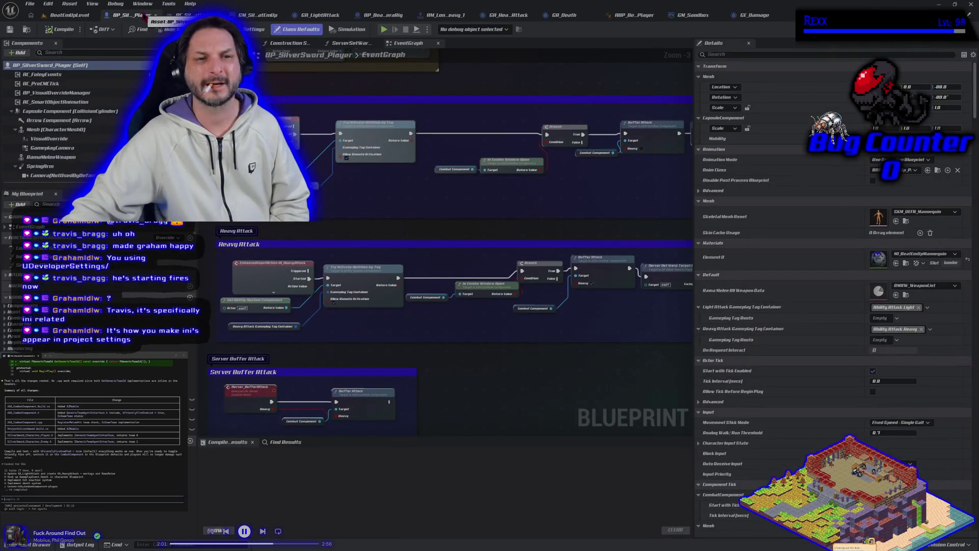
{"action": "scroll", "coordinate": [66, 181], "scroll_direction": "down", "scroll_amount": 2}
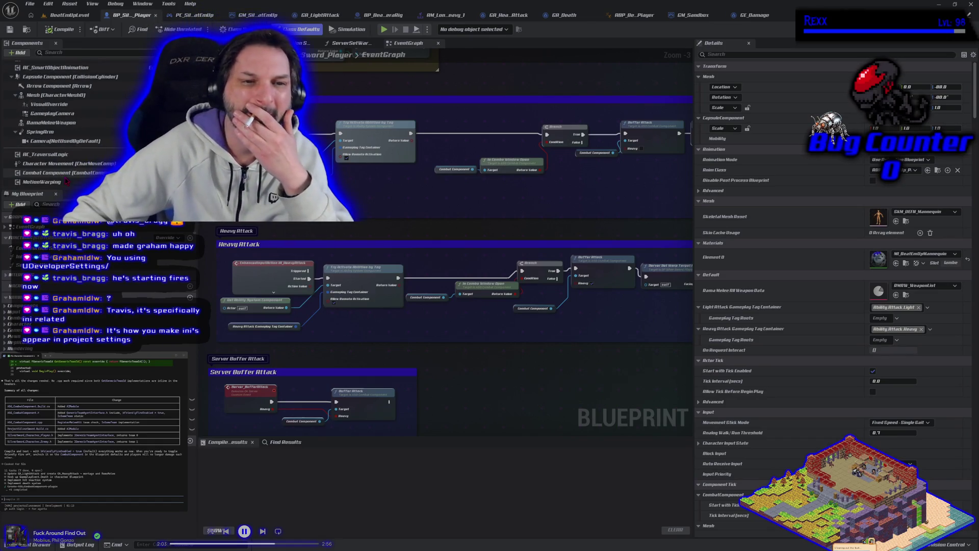
{"action": "left_click", "coordinate": [67, 174]}
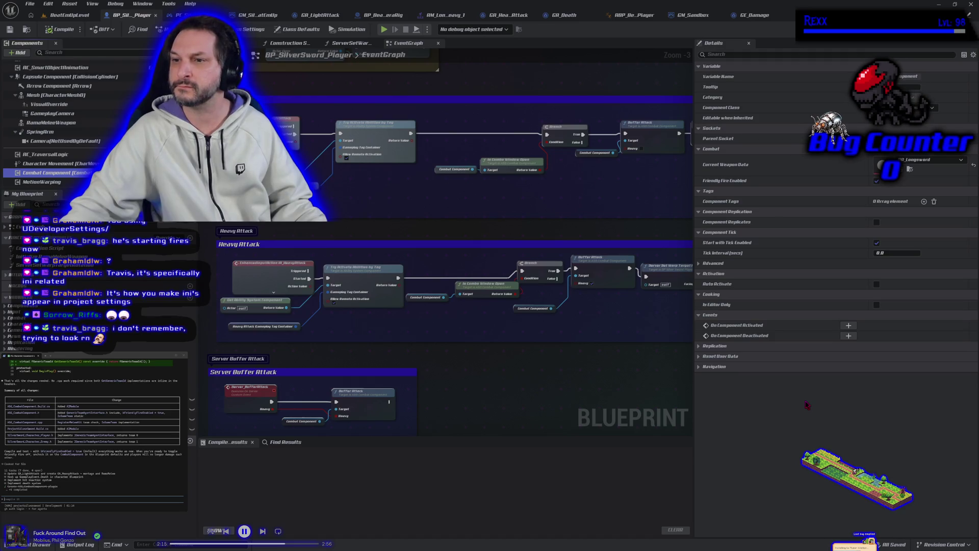
{"action": "left_click", "coordinate": [877, 181]}
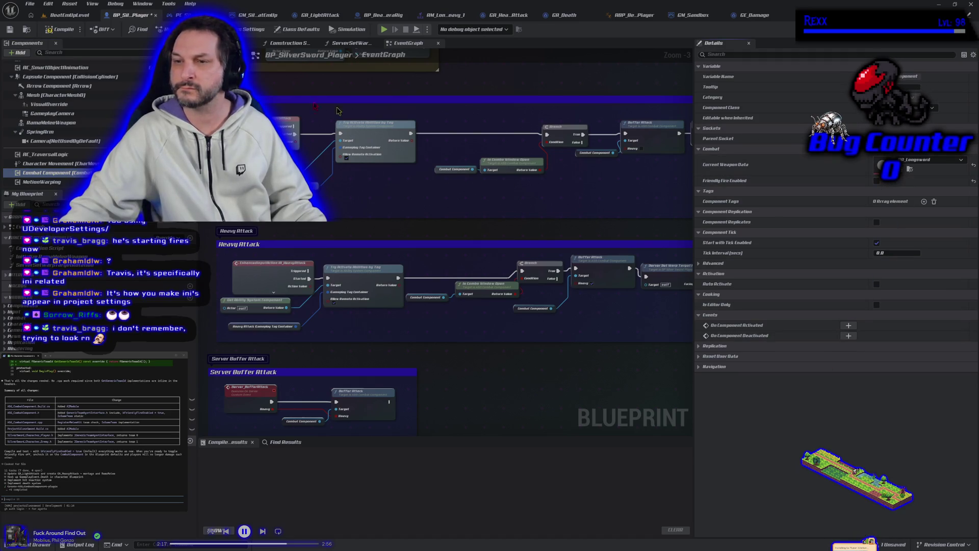
{"action": "left_click", "coordinate": [60, 29]}
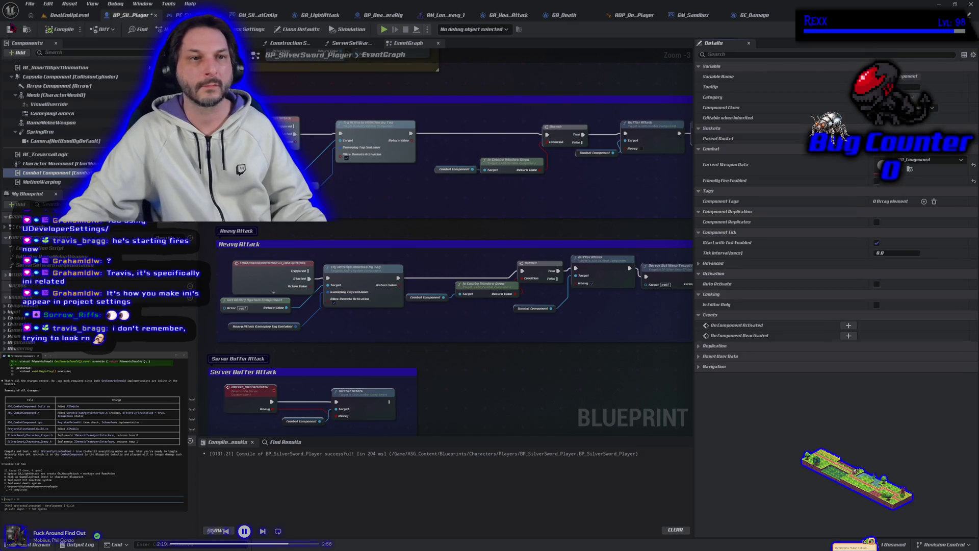
{"action": "key", "text": "alt+p"}
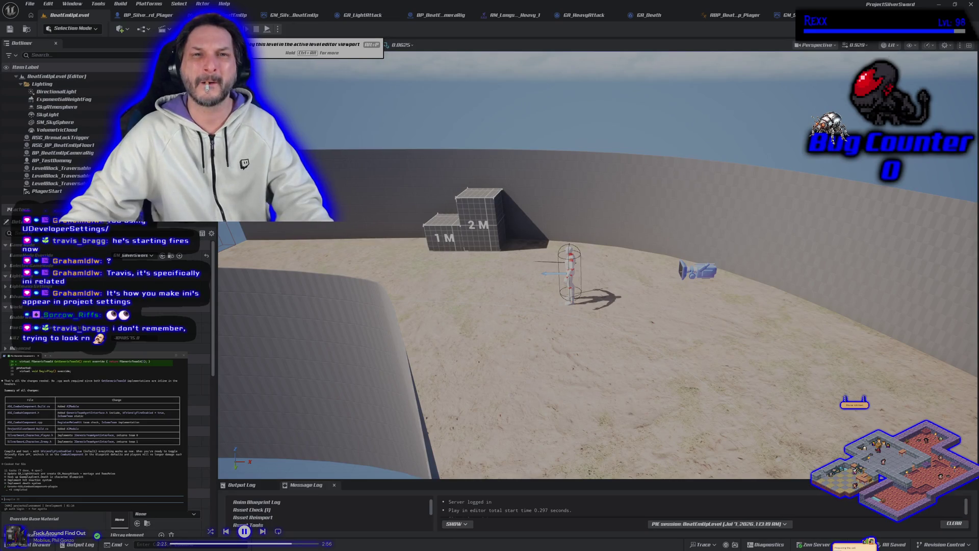
Step: Run and stop a second two-player play test with friendly fire off, then reopen BP_SilverSword_Player
{"action": "key", "text": "alt+p"}
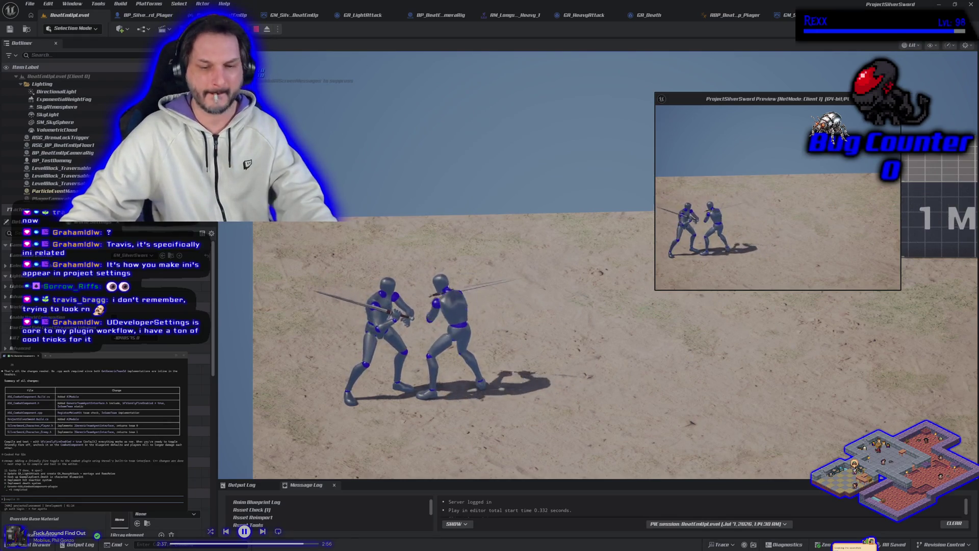
{"action": "left_click", "coordinate": [771, 188]}
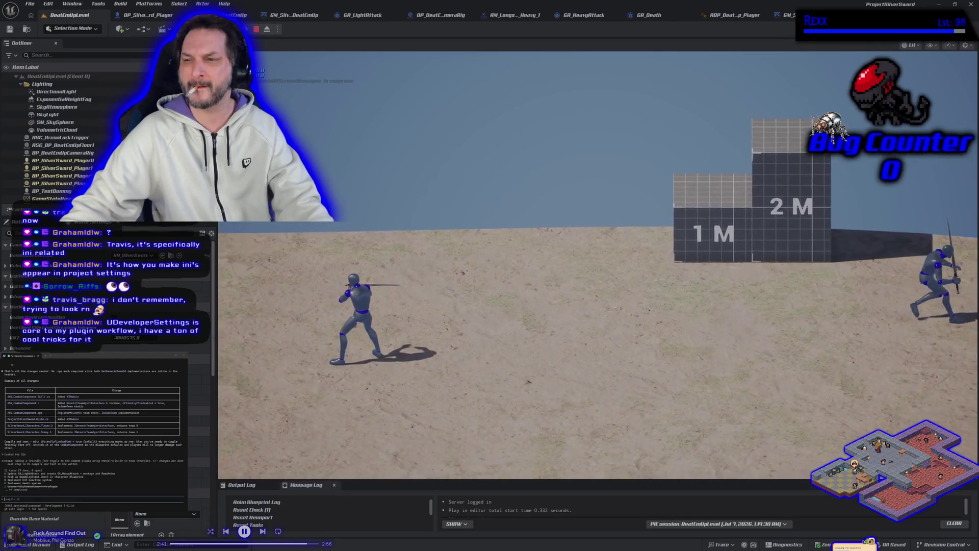
{"action": "key", "text": "alt+Tab"}
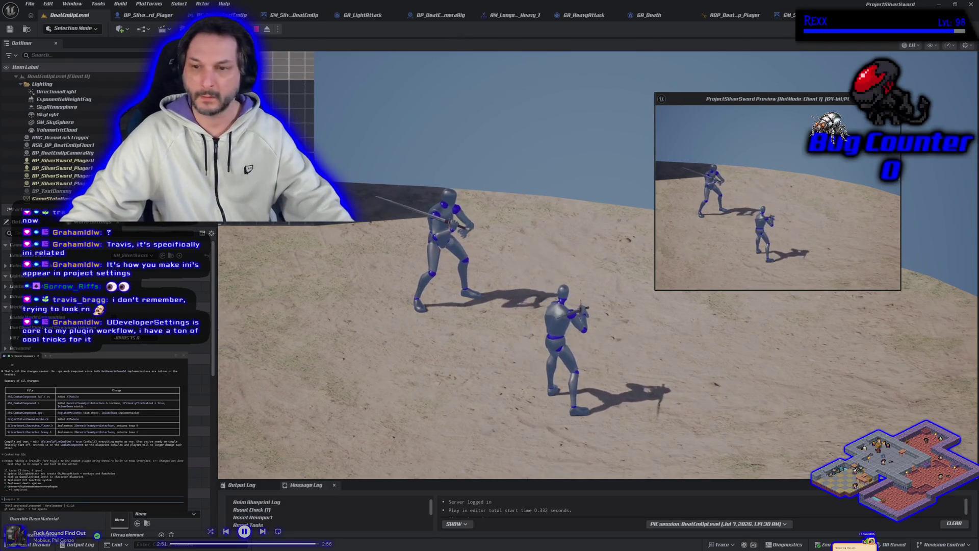
{"action": "key", "text": "Escape"}
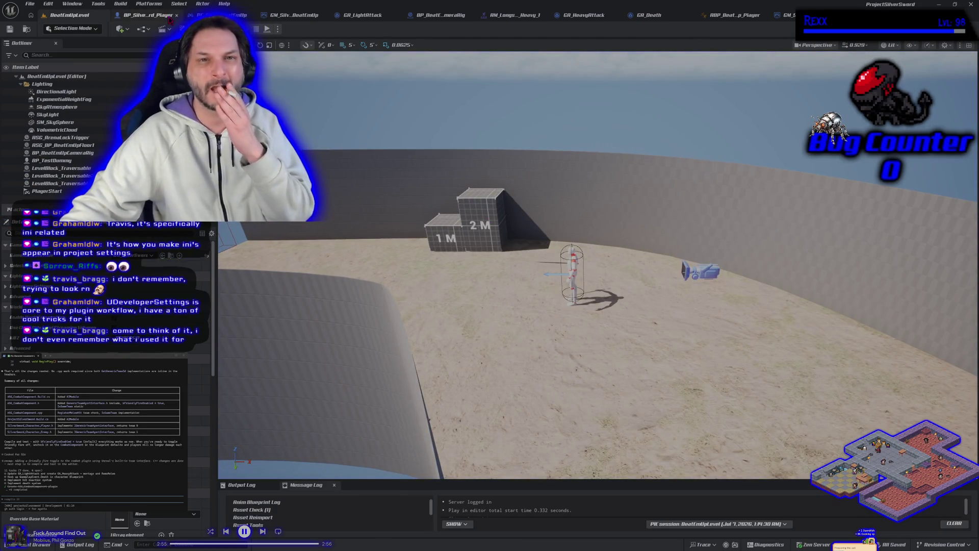
{"action": "left_click", "coordinate": [170, 19]}
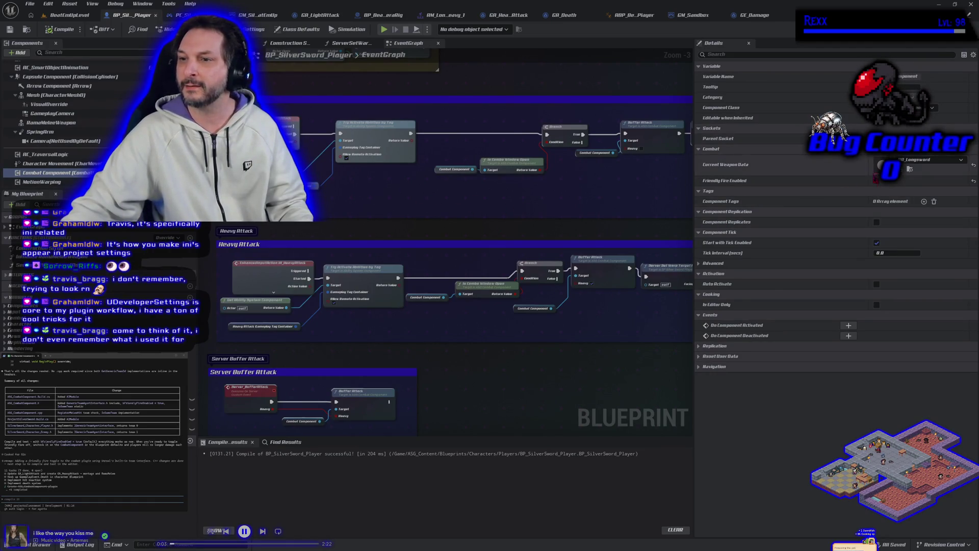
Step: Compile BP_SilverSword_Player, use File > Save All, and ask Claude Code for commit info
{"action": "left_click", "coordinate": [61, 29]}
{"action": "left_click", "coordinate": [34, 5]}
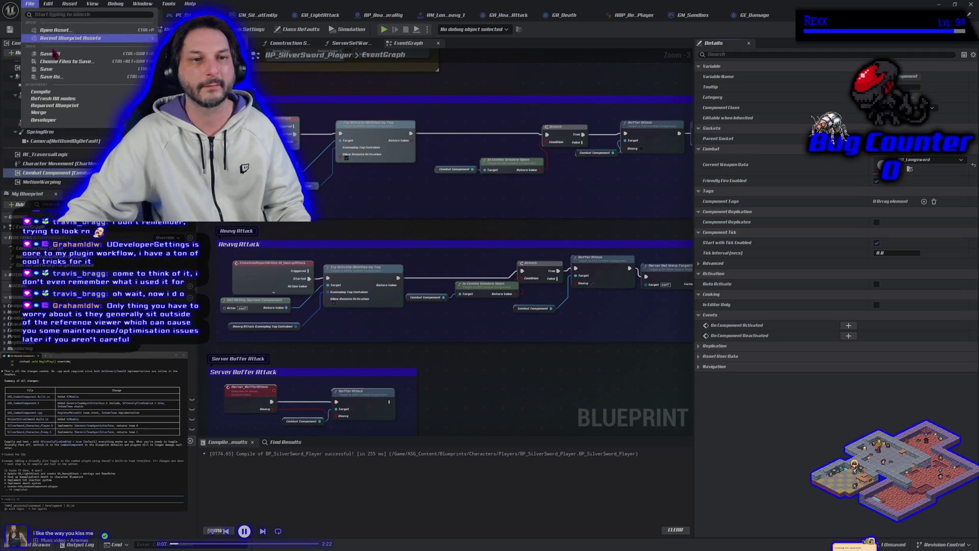
{"action": "left_click", "coordinate": [86, 67]}
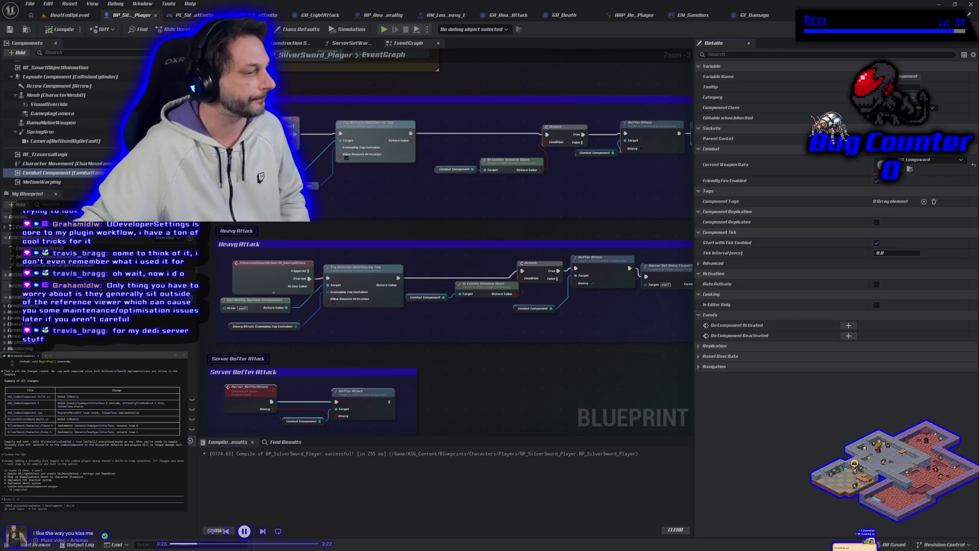
{"action": "type", "text": "that works i"}
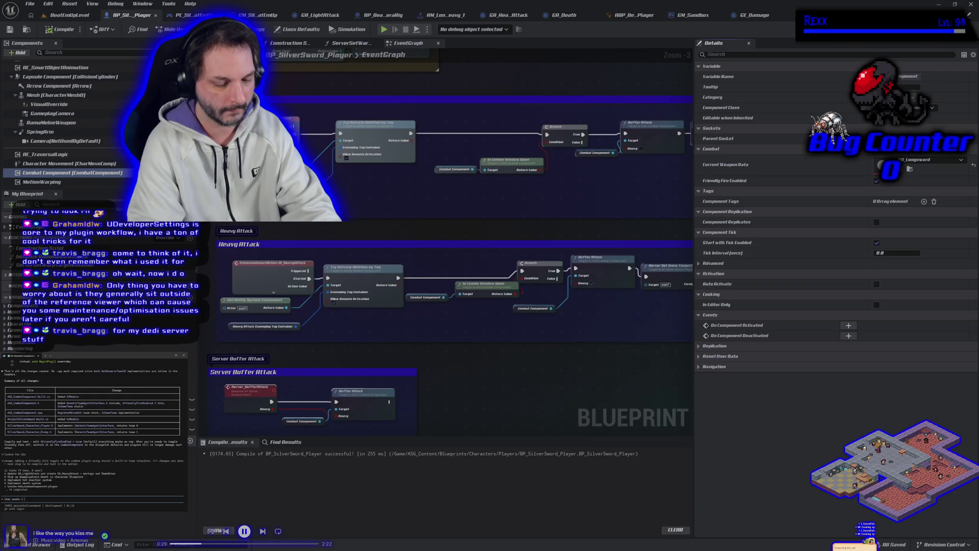
{"action": "type", "text": "mit a"}
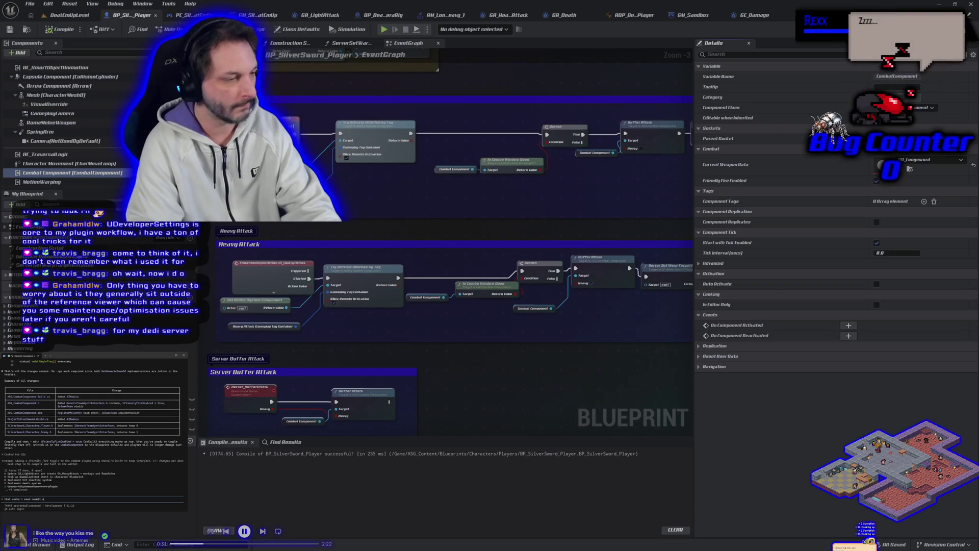
{"action": "key", "text": "BackSpace"}
{"action": "type", "text": "info"}
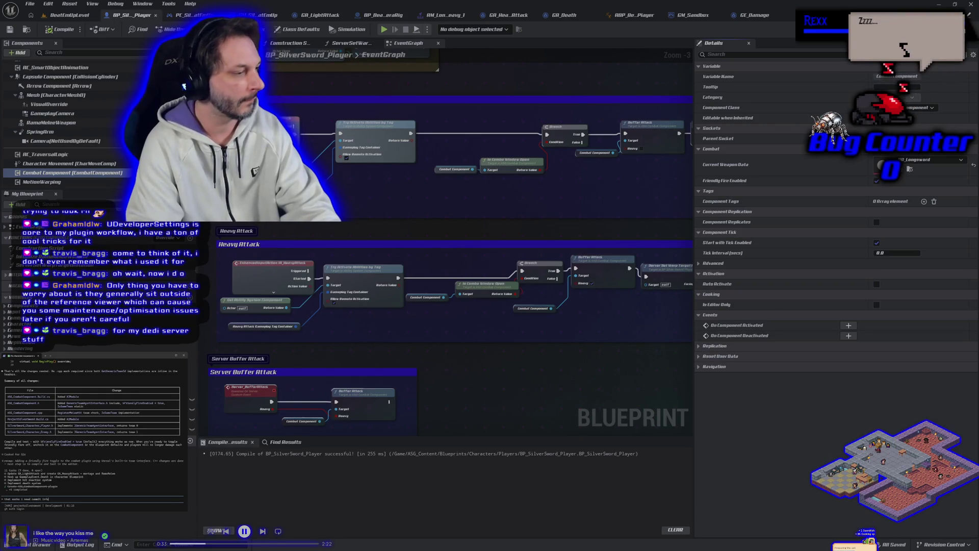
{"action": "key", "text": "Return"}
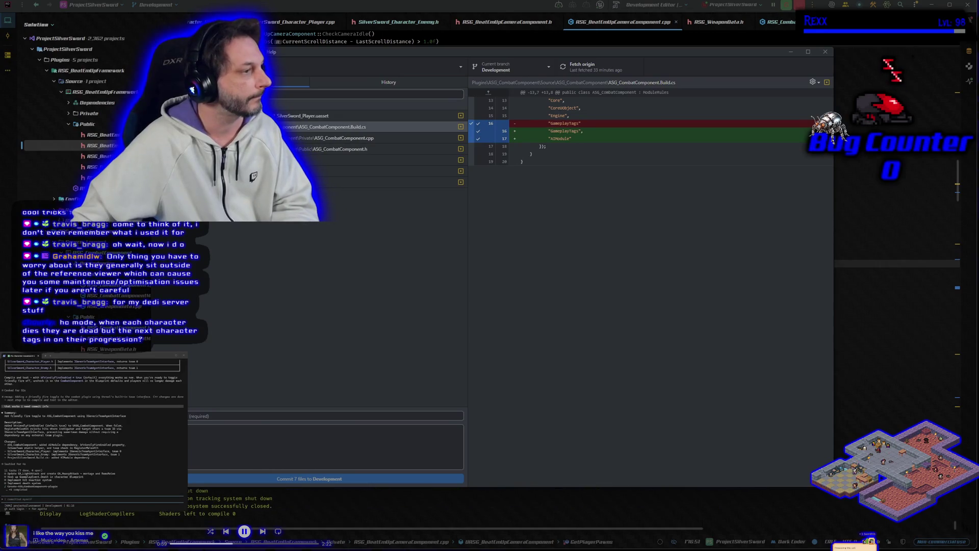
Step: Copy the suggested friendly-fire summary from the terminal into GitHub Desktop's commit title
{"action": "left_click_drag", "start_coordinate": [5, 415], "coordinate": [126, 417]}
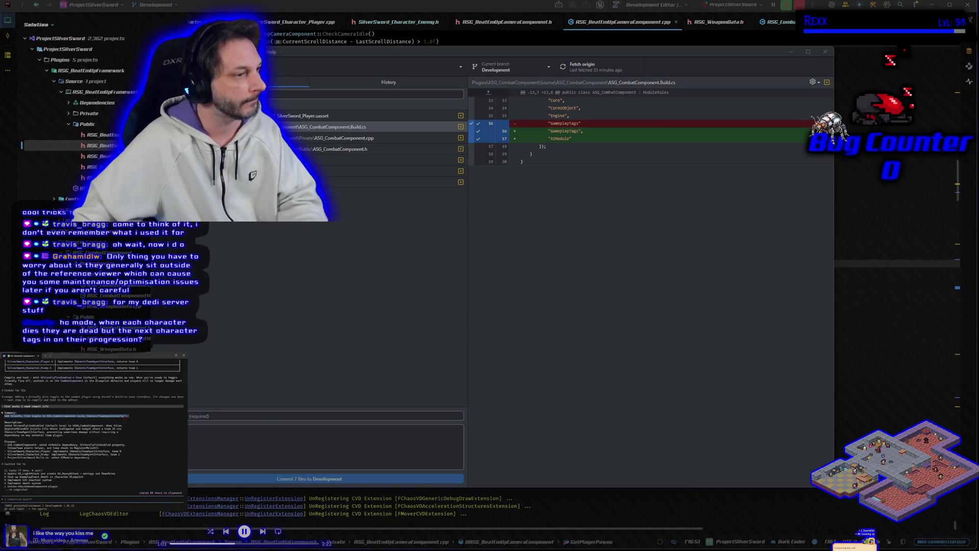
{"action": "left_click", "coordinate": [125, 417]}
{"action": "left_click", "coordinate": [204, 416]}
{"action": "key", "text": "ctrl+v"}
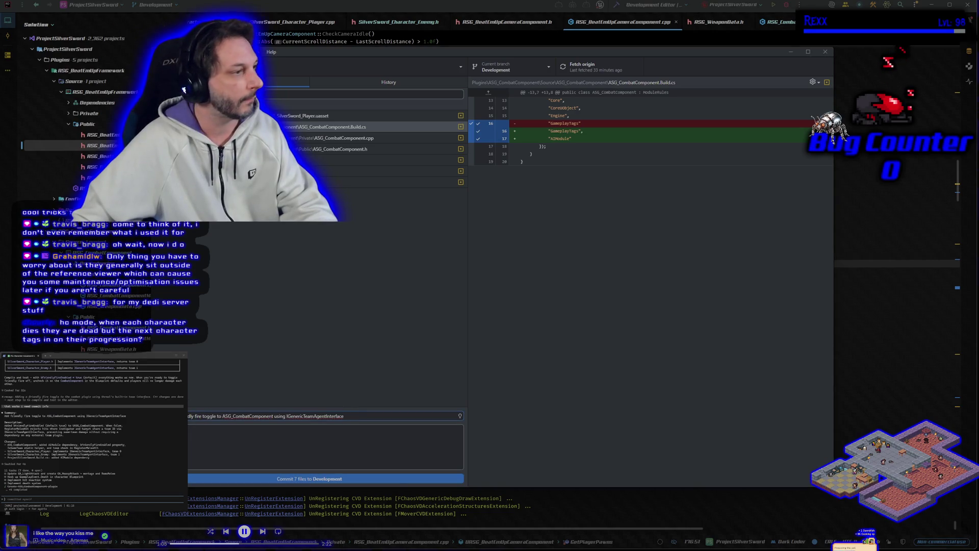
Step: Paste the changes list as the description, commit the 7 files to Development, and push to origin
{"action": "mouse_move", "coordinate": [5, 425]}
{"action": "left_mouse_down"}
{"action": "mouse_move", "coordinate": [153, 439]}
{"action": "mouse_move", "coordinate": [71, 458]}
{"action": "left_mouse_up"}
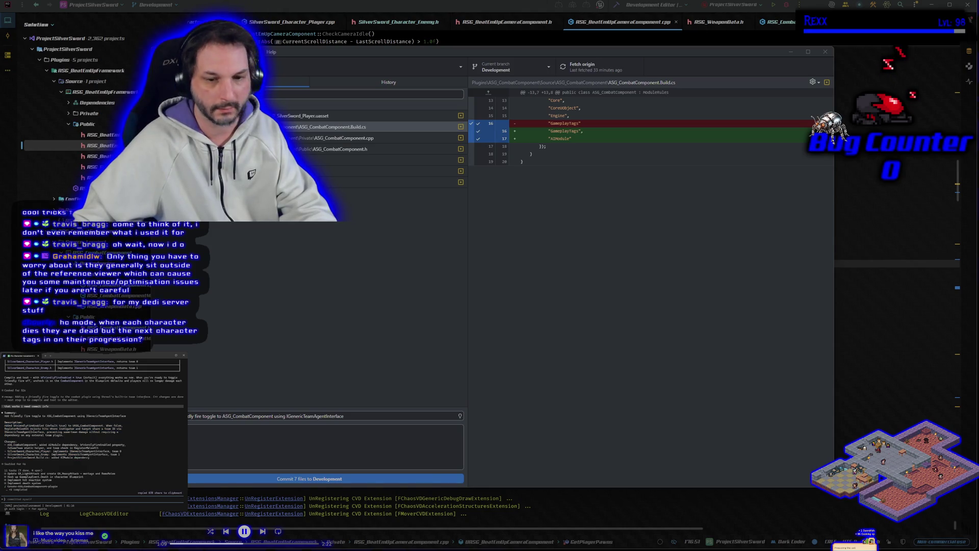
{"action": "left_click", "coordinate": [287, 446]}
{"action": "key", "text": "ctrl+v"}
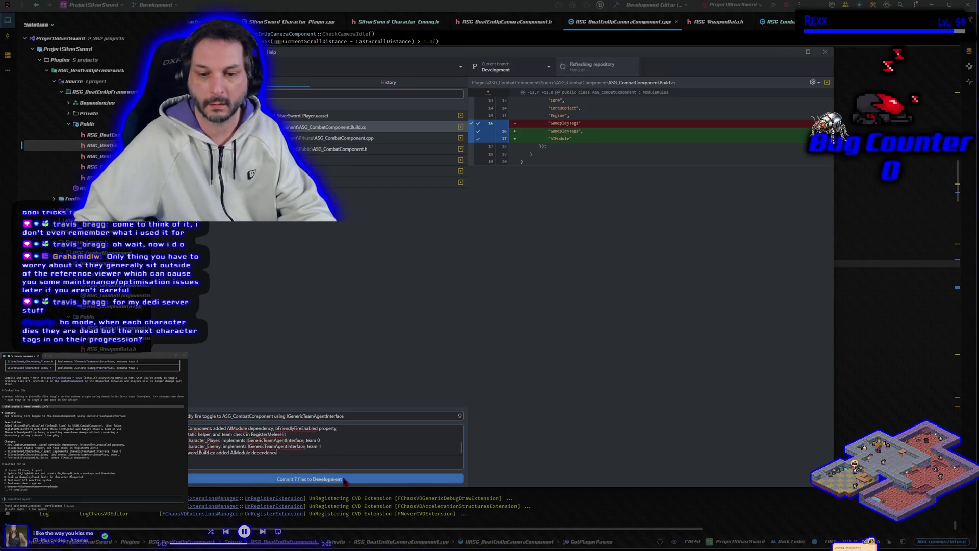
{"action": "left_click", "coordinate": [345, 480]}
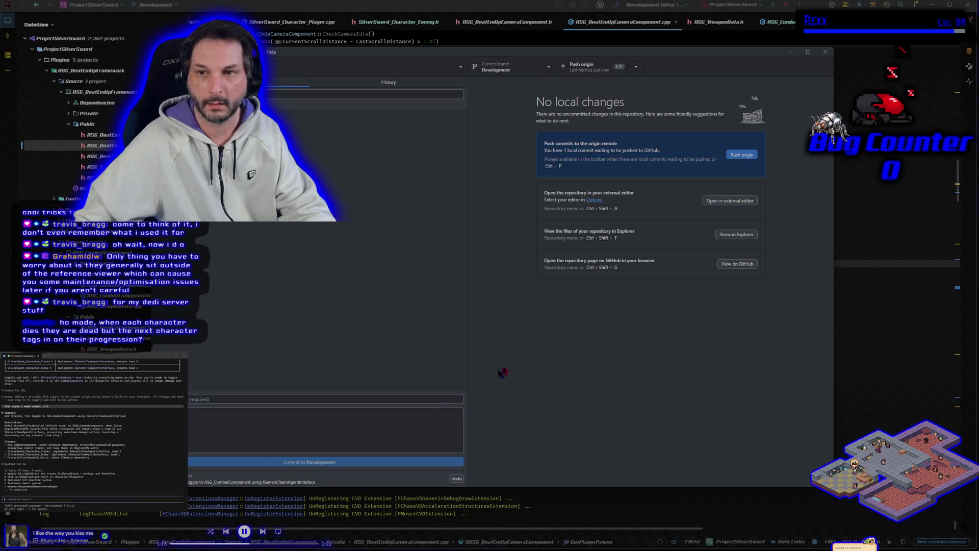
{"action": "left_click", "coordinate": [739, 155]}
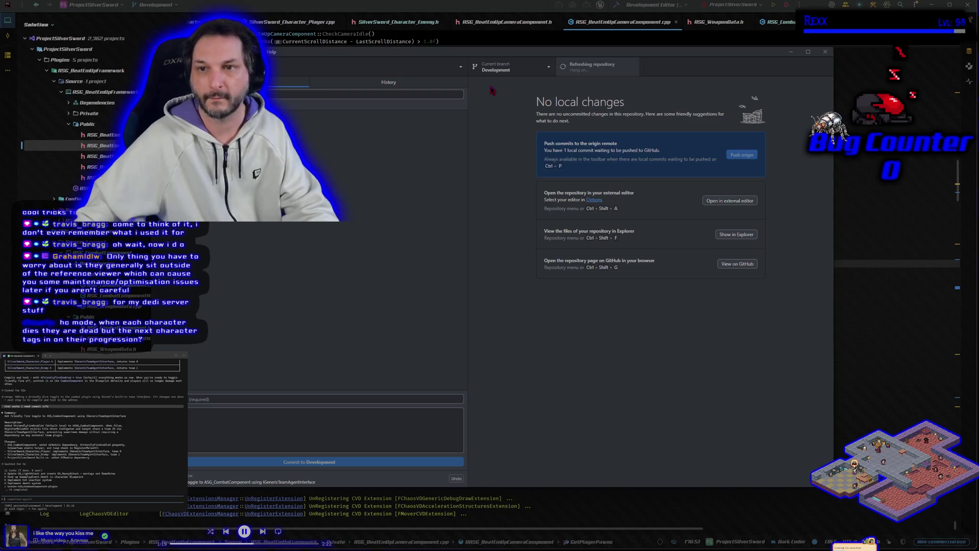
Step: Switch to main and merge Development into it with a merge commit
{"action": "left_click", "coordinate": [523, 70]}
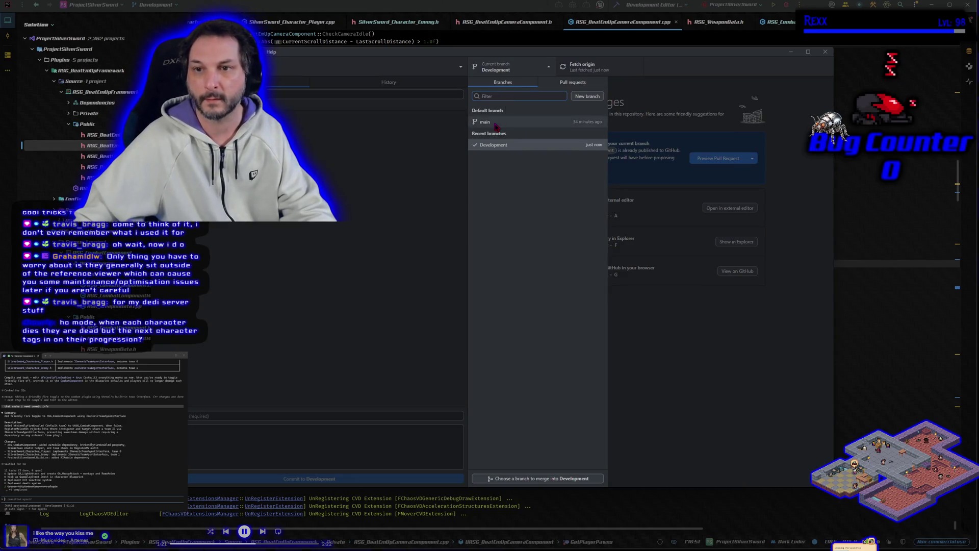
{"action": "left_click", "coordinate": [495, 127]}
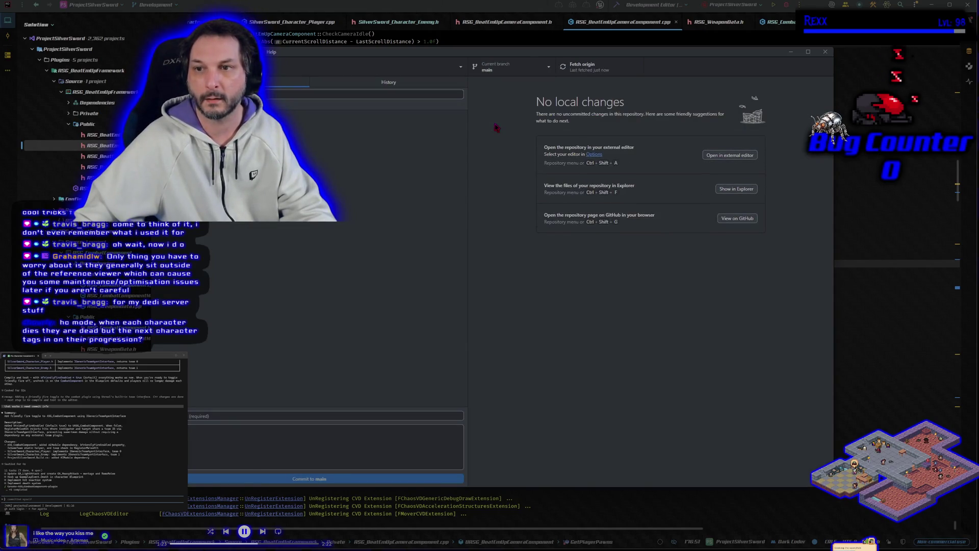
{"action": "left_click", "coordinate": [250, 51]}
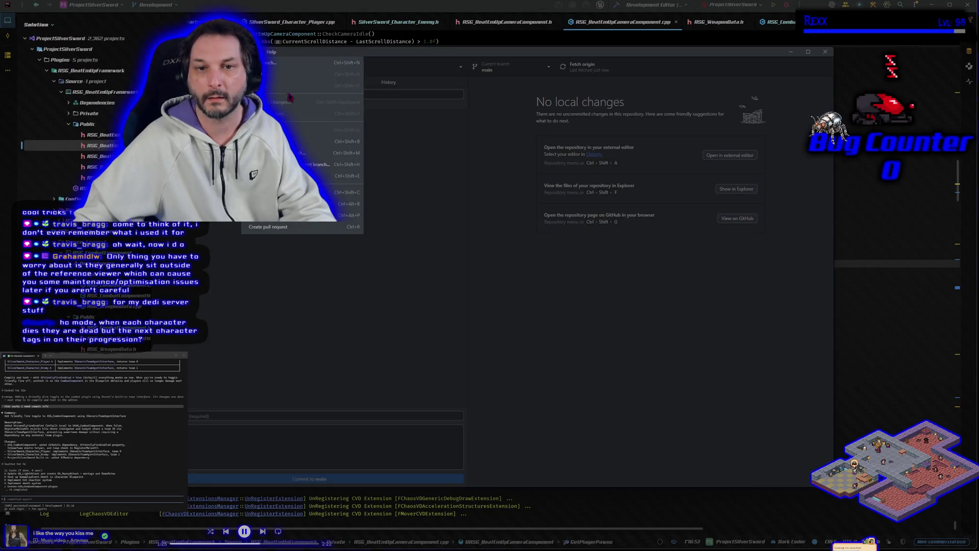
{"action": "left_click", "coordinate": [352, 148]}
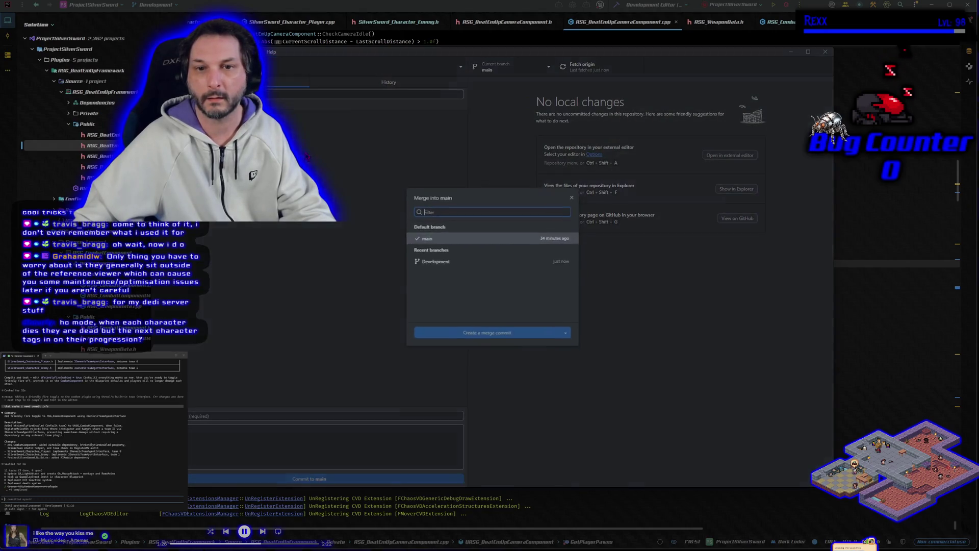
{"action": "left_click", "coordinate": [444, 262]}
{"action": "left_click", "coordinate": [477, 342]}
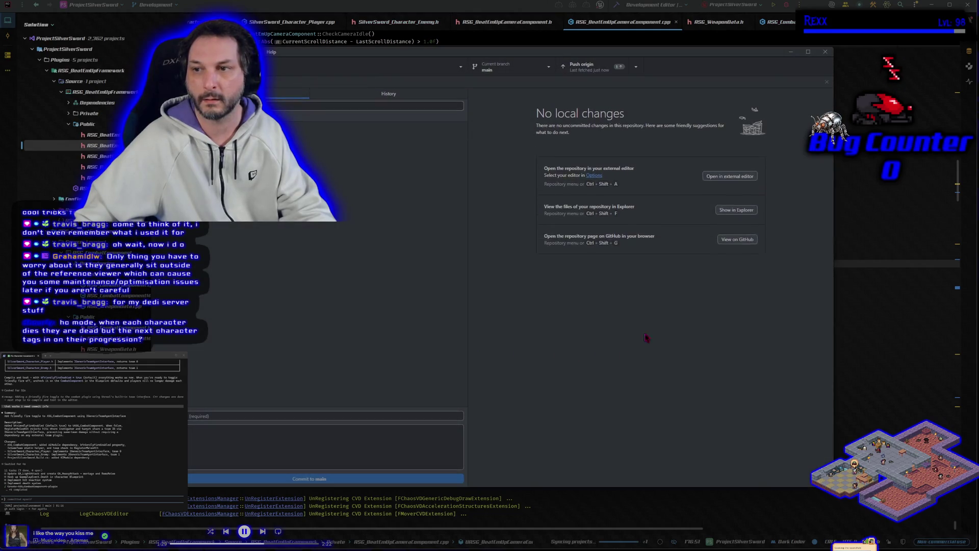
Step: Push main to origin, switch back to the Development branch, and minimize GitHub Desktop
{"action": "left_click", "coordinate": [748, 167]}
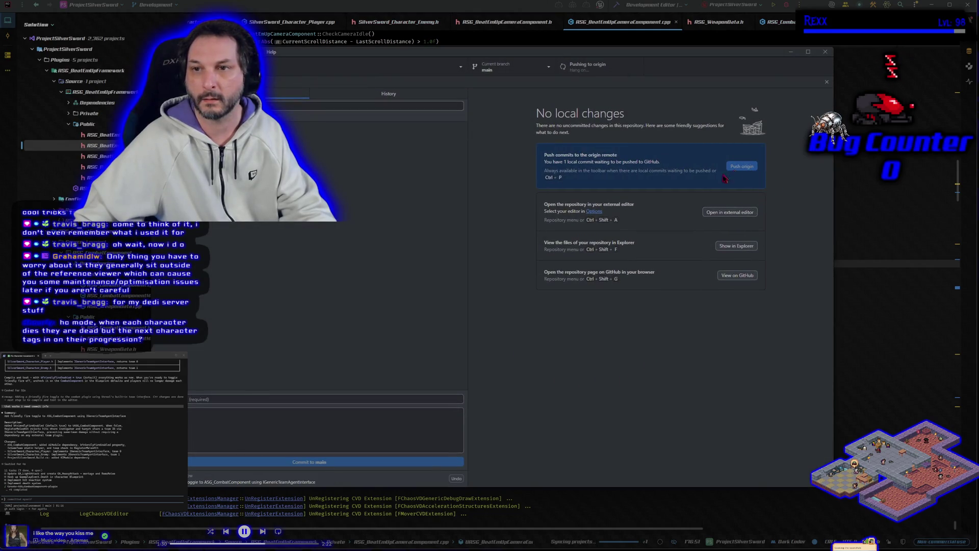
{"action": "left_click", "coordinate": [504, 72]}
{"action": "left_click", "coordinate": [500, 144]}
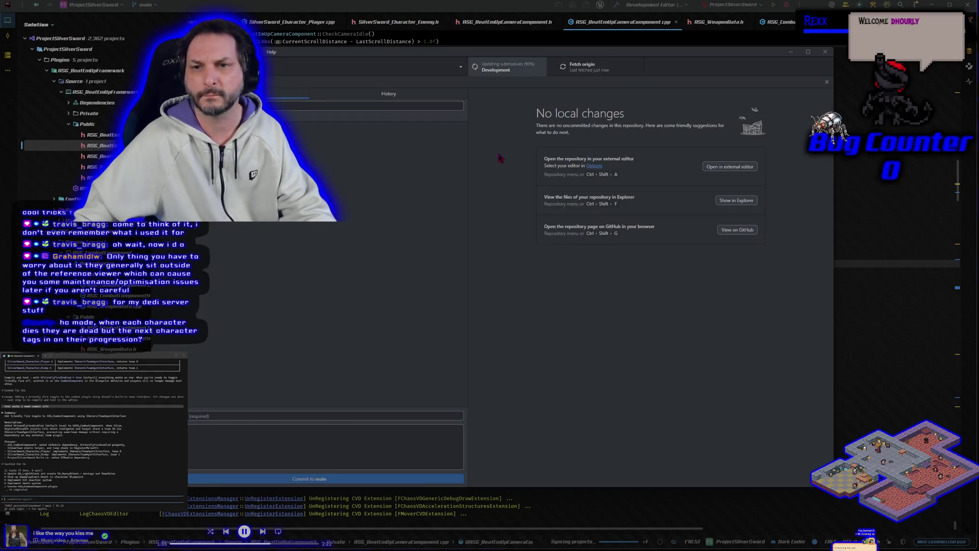
{"action": "left_click", "coordinate": [790, 52]}
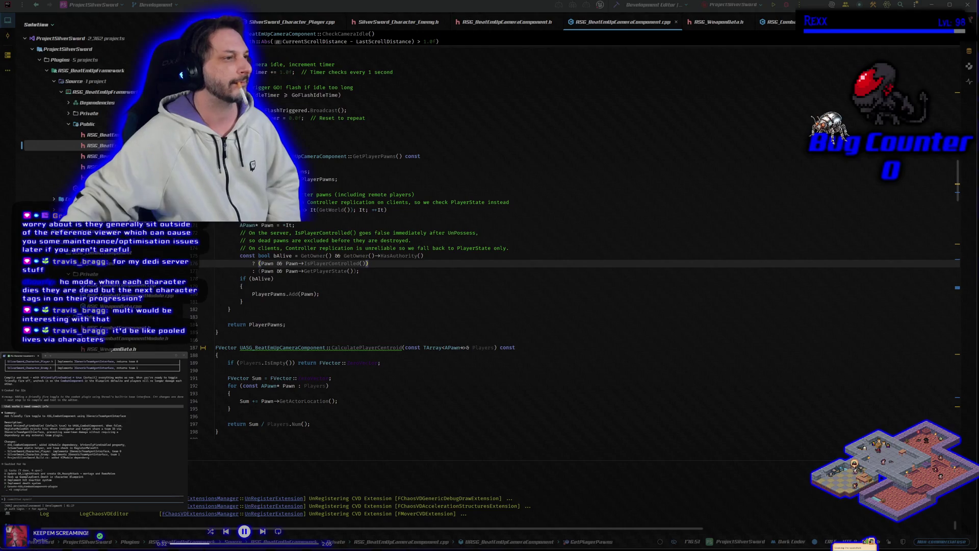
{"action": "key", "text": "super+1"}
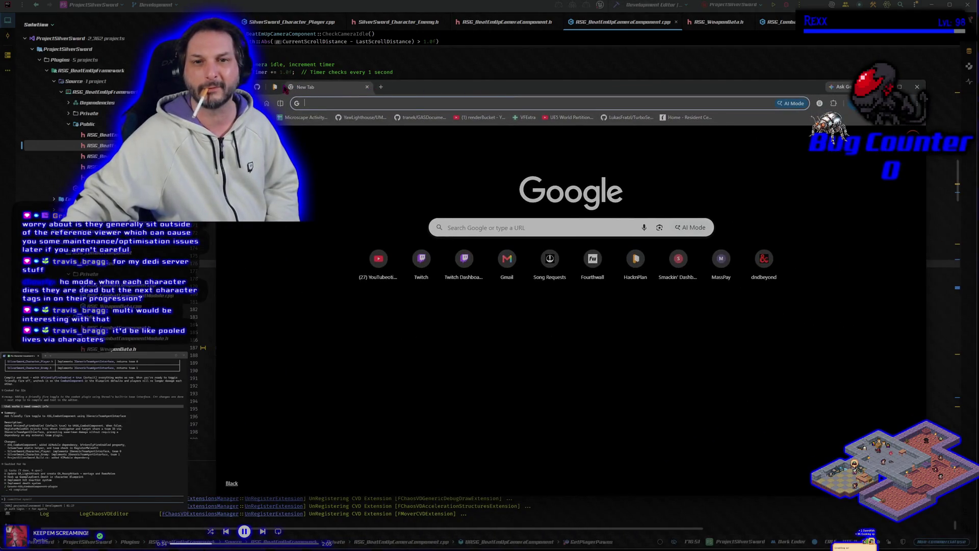
Step: Load the HacknPlan project's game design model and open the Gameplay Mechanics element
{"action": "key", "text": "super+1"}
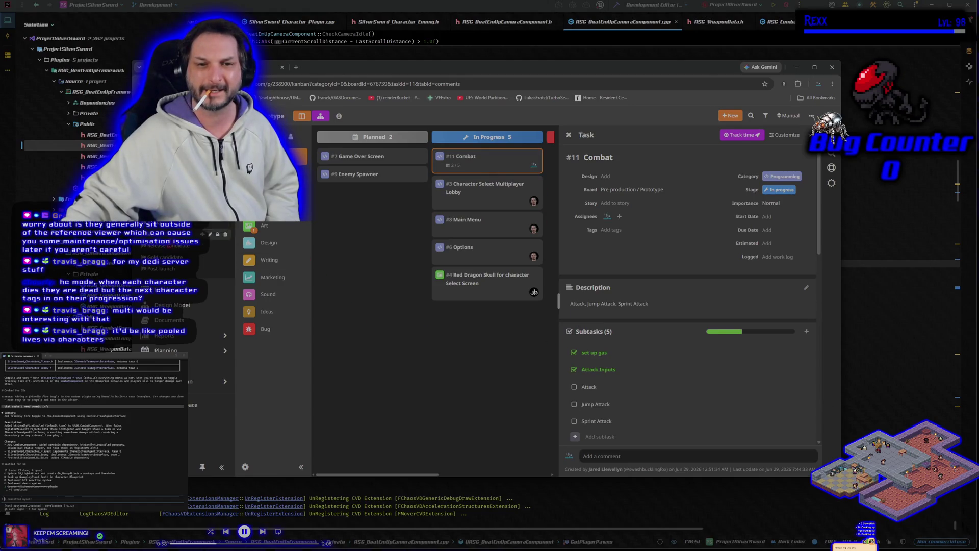
{"action": "left_click", "coordinate": [186, 305]}
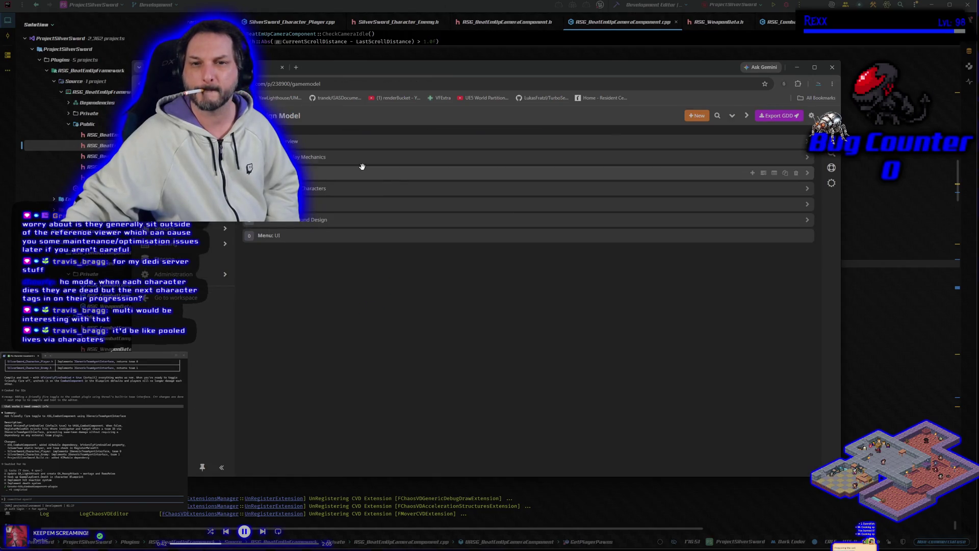
{"action": "left_click", "coordinate": [361, 163]}
{"action": "scroll", "coordinate": [640, 332], "scroll_direction": "down", "scroll_amount": 2}
{"action": "scroll", "coordinate": [640, 332], "scroll_direction": "up", "scroll_amount": 2}
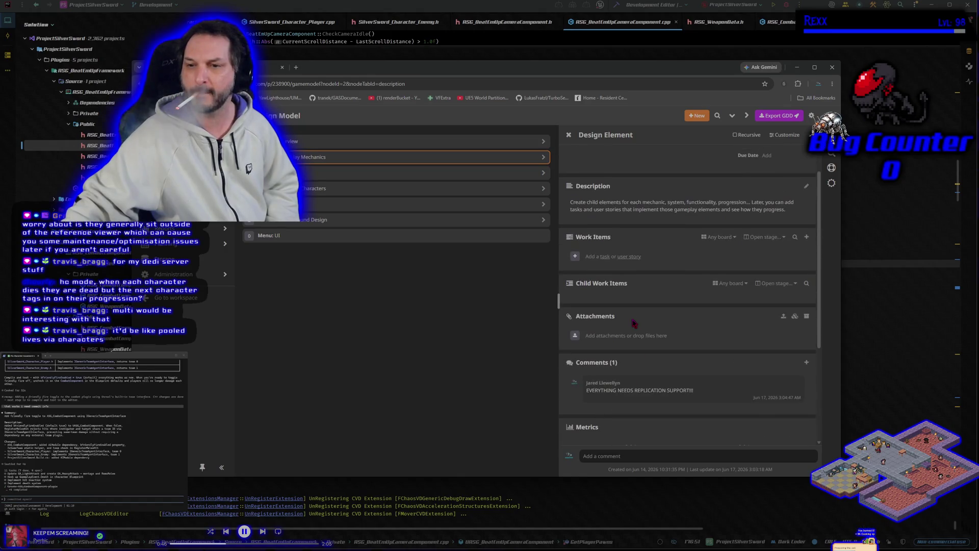
{"action": "scroll", "coordinate": [634, 322], "scroll_direction": "up", "scroll_amount": 1}
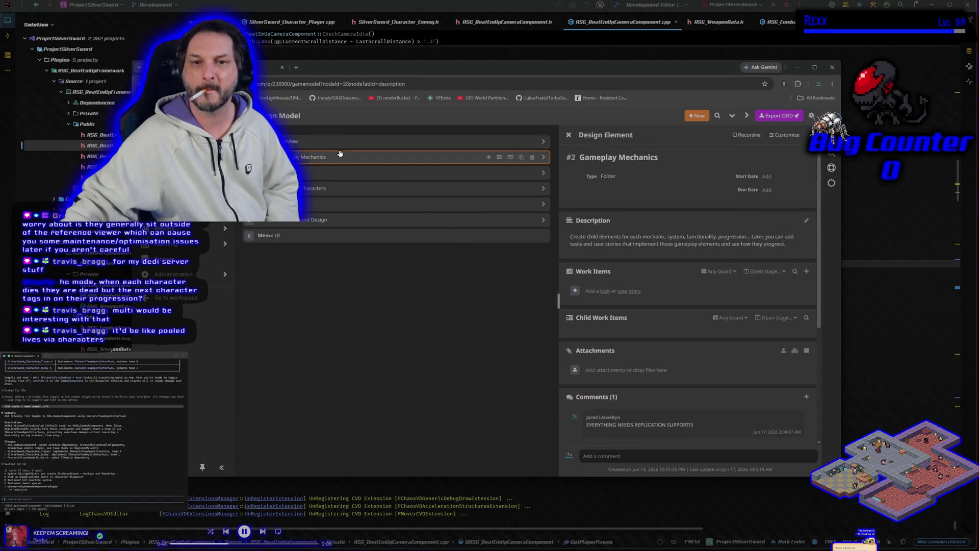
Step: Expand Gameplay Mechanics and open Core Mechanics, then the Core Loop design element
{"action": "left_click", "coordinate": [544, 158]}
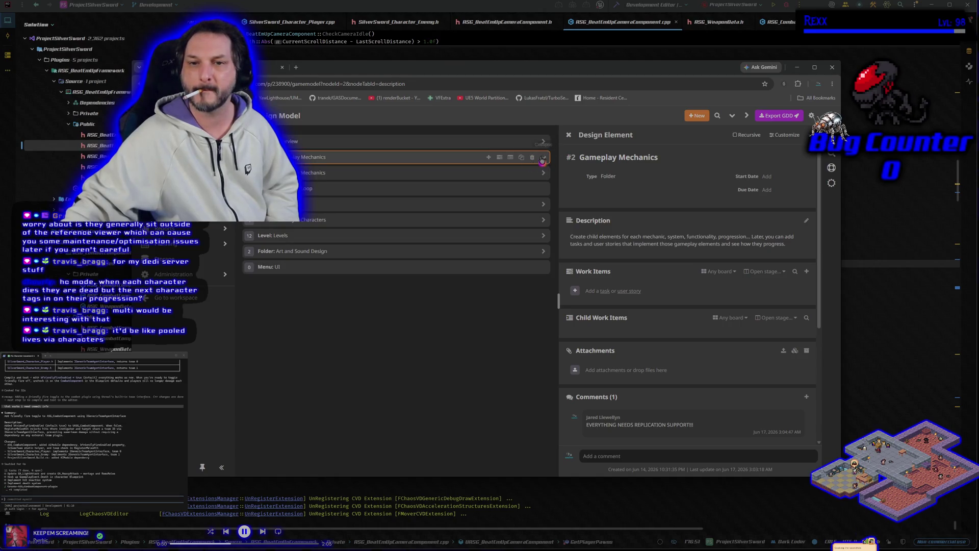
{"action": "left_click", "coordinate": [384, 175]}
{"action": "scroll", "coordinate": [648, 346], "scroll_direction": "down", "scroll_amount": 4}
{"action": "scroll", "coordinate": [637, 341], "scroll_direction": "up", "scroll_amount": 4}
{"action": "scroll", "coordinate": [620, 334], "scroll_direction": "down", "scroll_amount": 2}
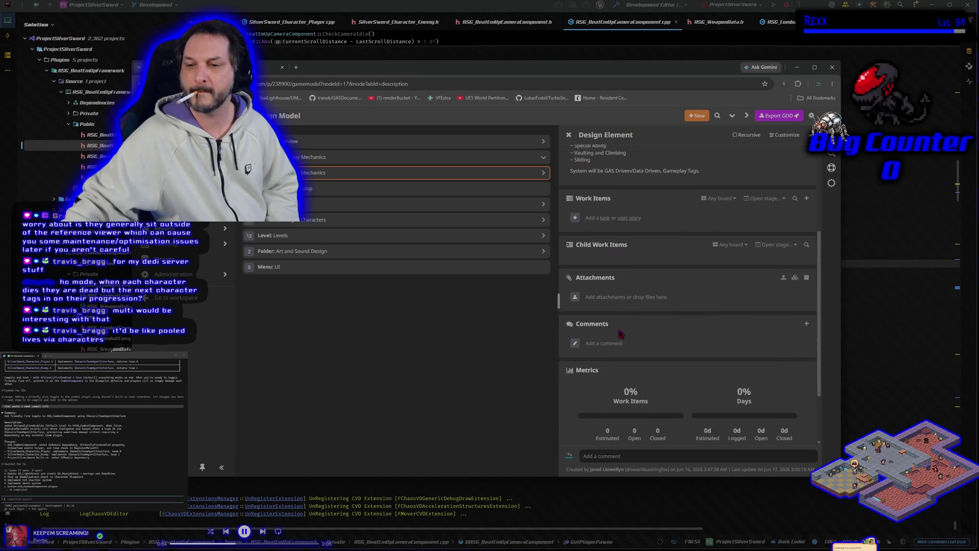
{"action": "scroll", "coordinate": [621, 334], "scroll_direction": "up", "scroll_amount": 5}
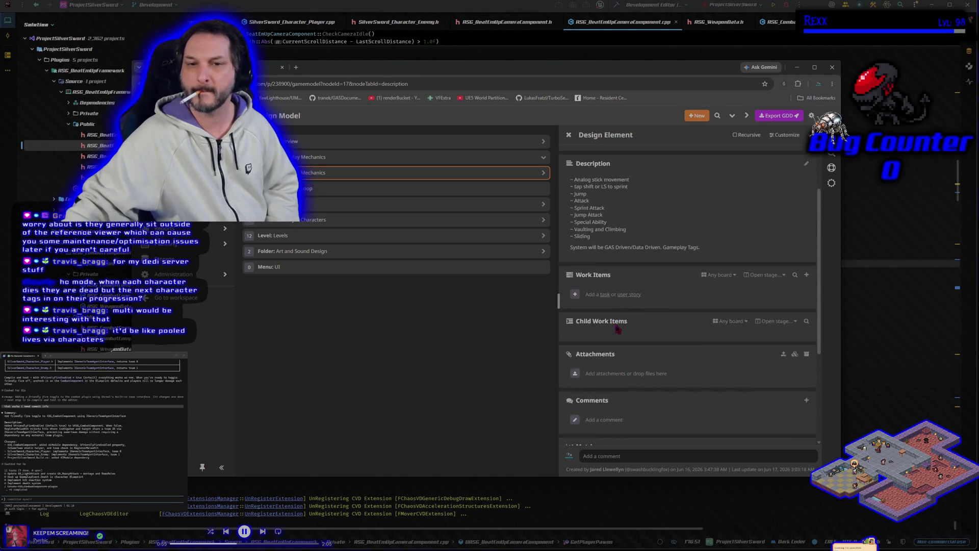
{"action": "left_click", "coordinate": [367, 191]}
{"action": "scroll", "coordinate": [631, 310], "scroll_direction": "down", "scroll_amount": 5}
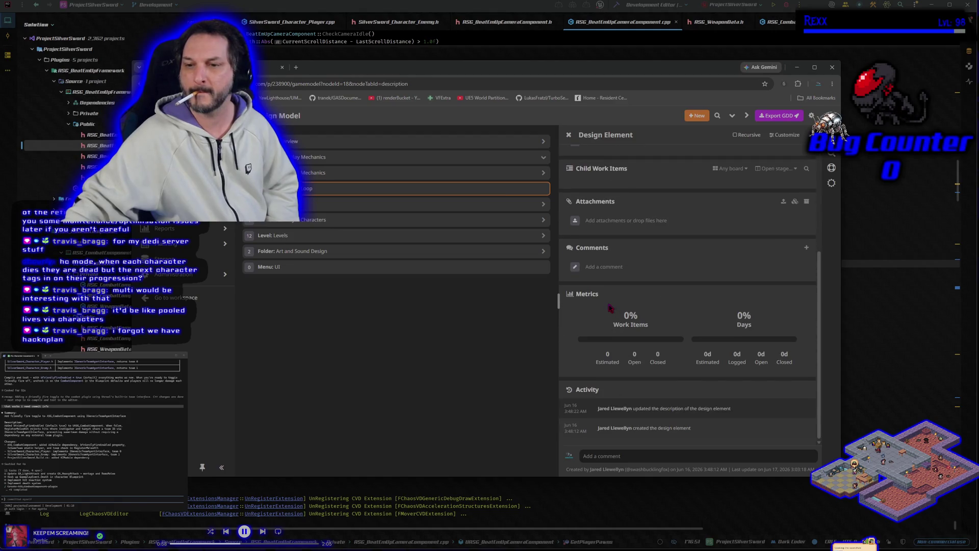
{"action": "scroll", "coordinate": [610, 308], "scroll_direction": "up", "scroll_amount": 5}
Step: Expand and collapse the Levels group, then begin a comment on Core Loop
{"action": "left_click", "coordinate": [544, 236]}
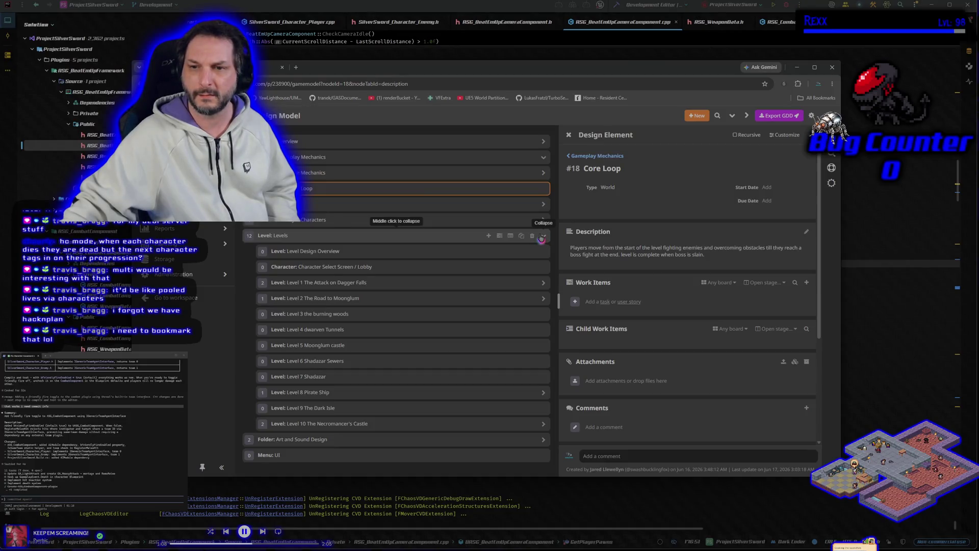
{"action": "left_click", "coordinate": [542, 237]}
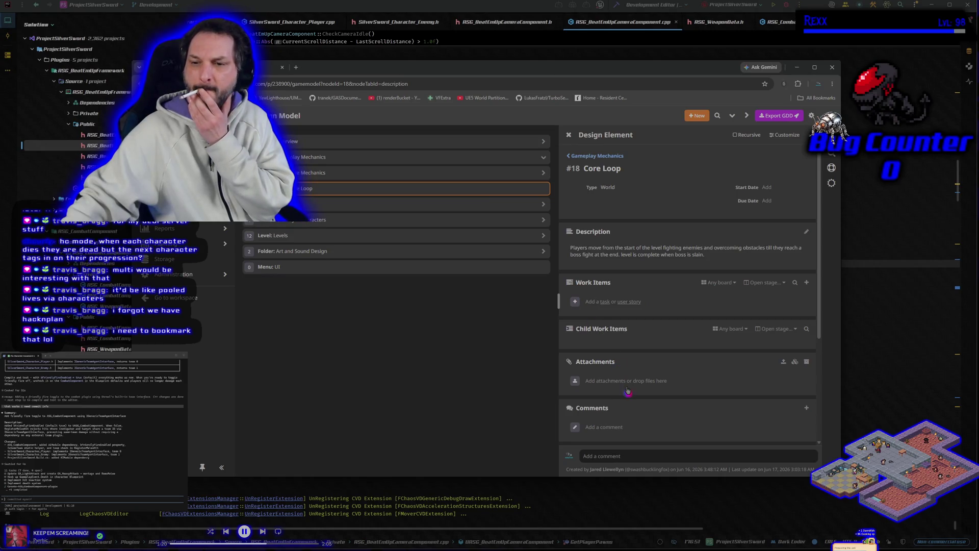
{"action": "scroll", "coordinate": [626, 395], "scroll_direction": "down", "scroll_amount": 2}
{"action": "left_click", "coordinate": [603, 379]}
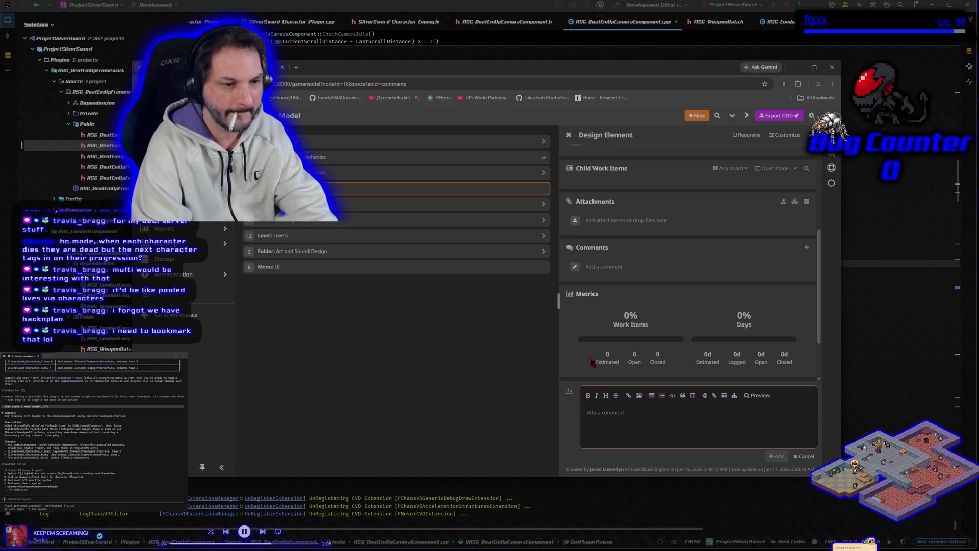
Step: Post a Core Loop comment: dead characters leave the selectable pool, so more players share fewer lives
{"action": "type", "text": "dhourly: Pooled"}
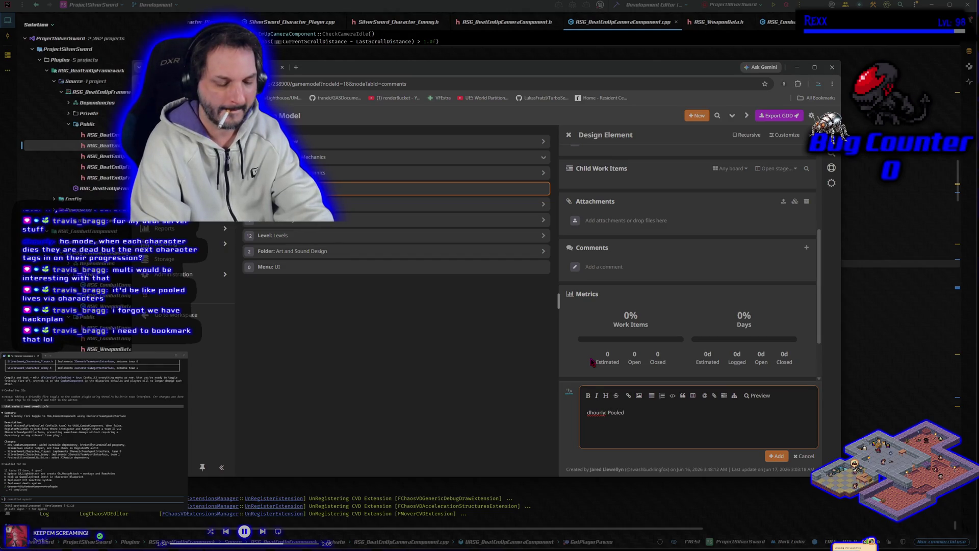
{"action": "type", "text": " liv"}
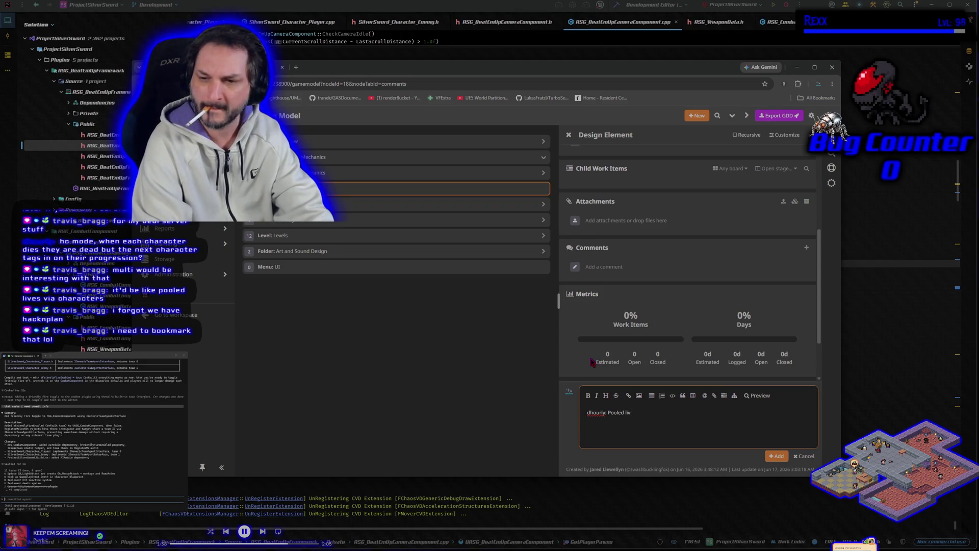
{"action": "type", "text": "eLives."}
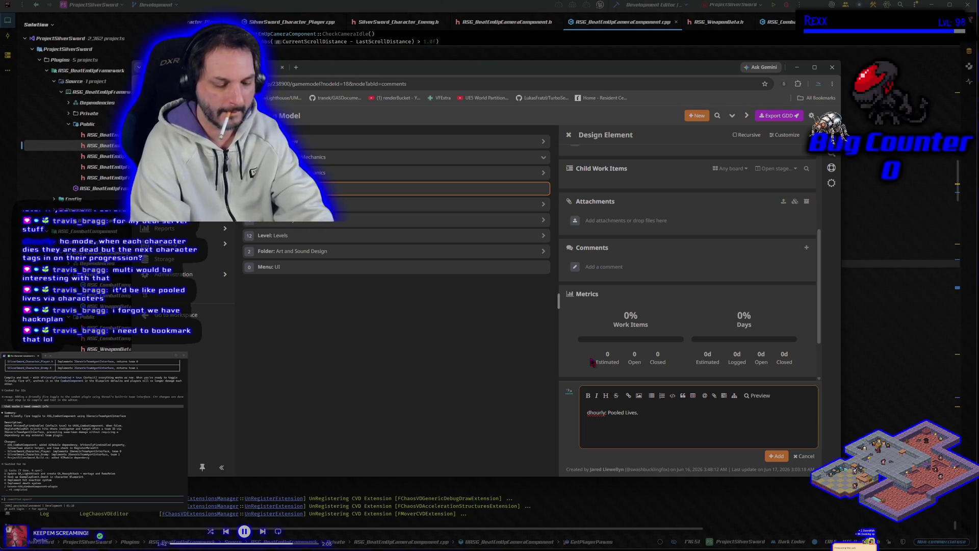
{"action": "type", "text": "hen achar"}
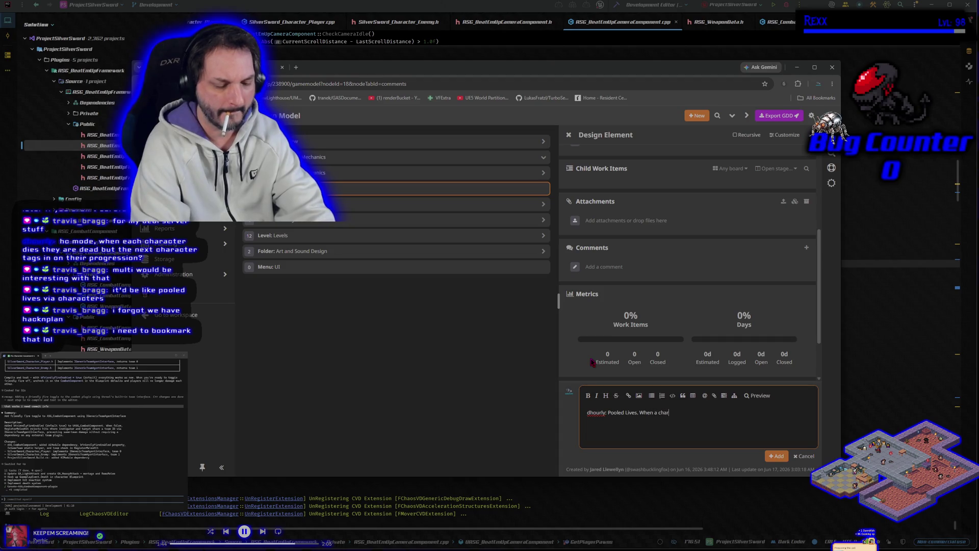
{"action": "type", "text": "acter dies the"}
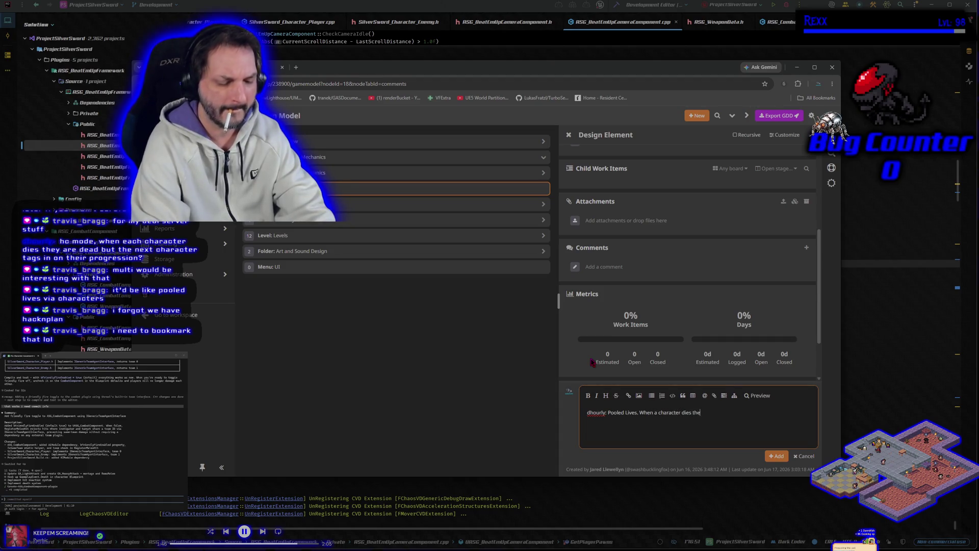
{"action": "type", "text": "y are removed f"}
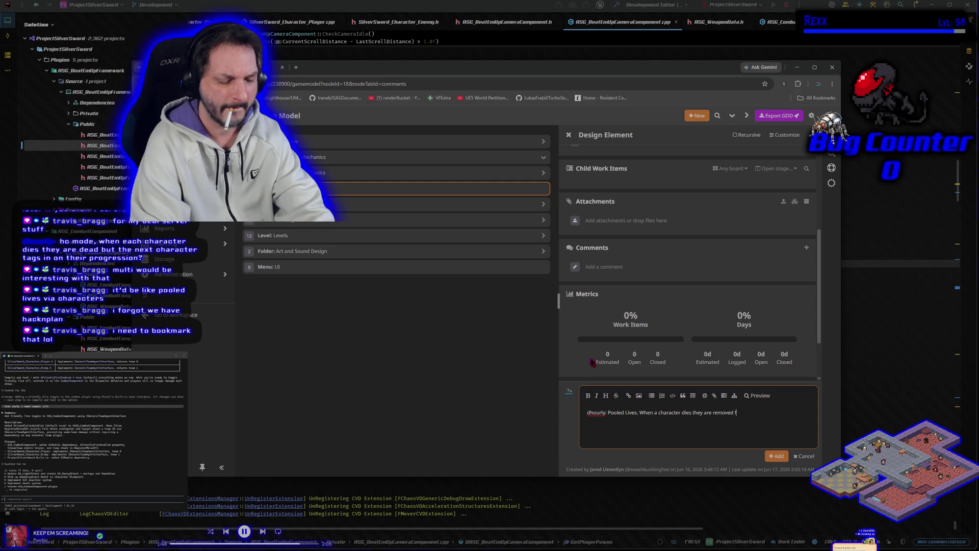
{"action": "type", "text": "rom the selectable pool."}
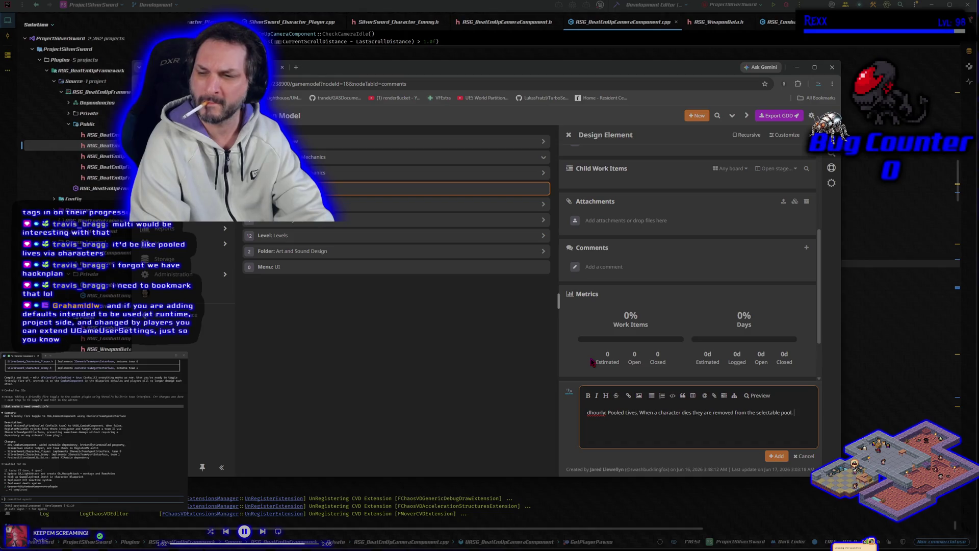
{"action": "type", "text": "this means th"}
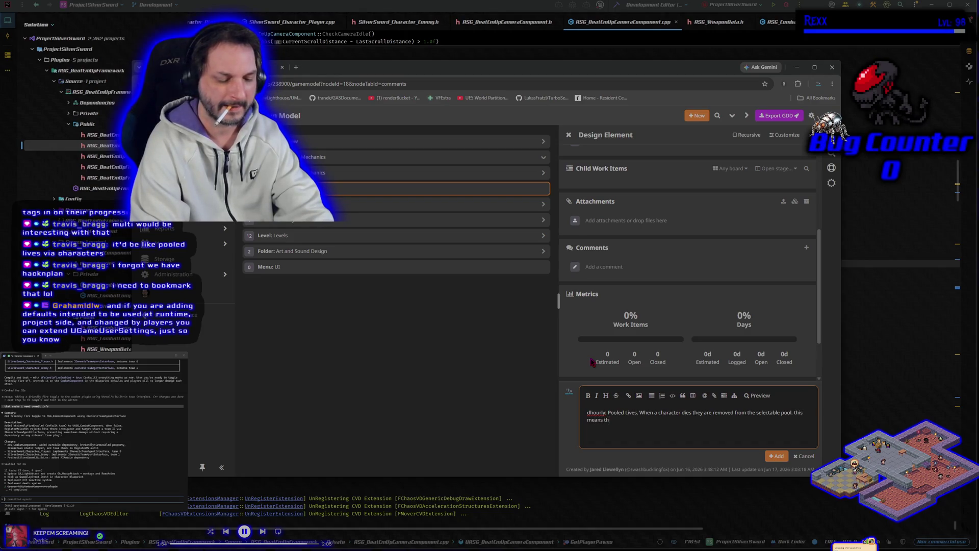
{"action": "type", "text": "e more players "}
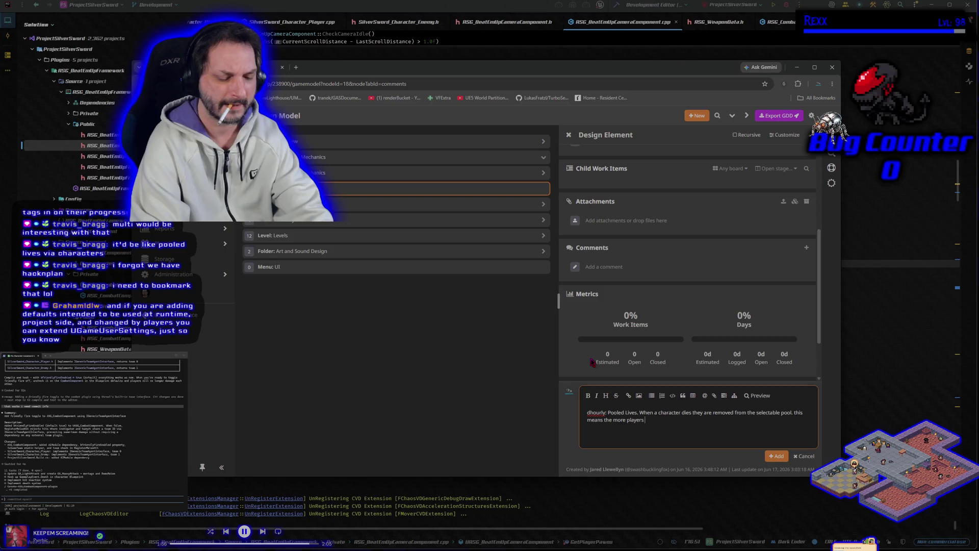
{"action": "type", "text": "you have the less lives to share"}
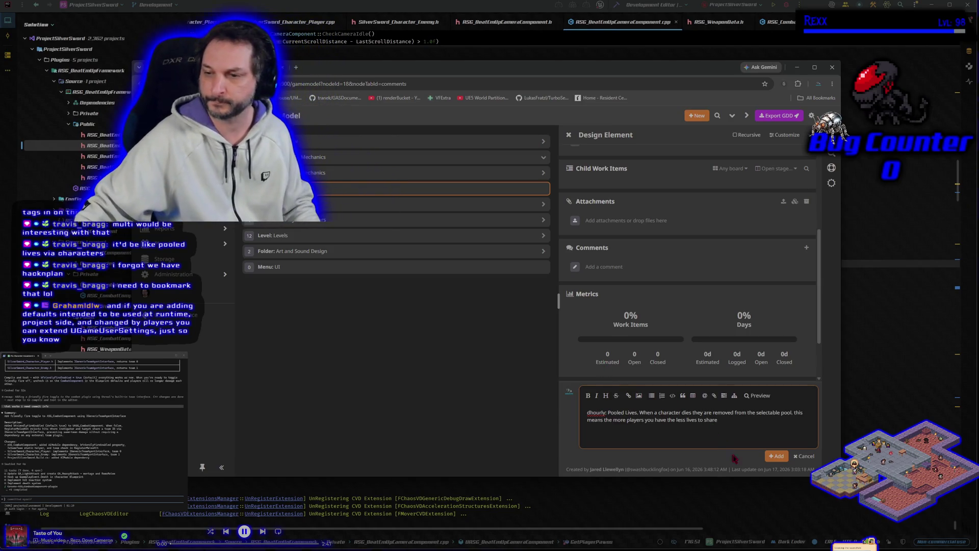
{"action": "left_click", "coordinate": [775, 456]}
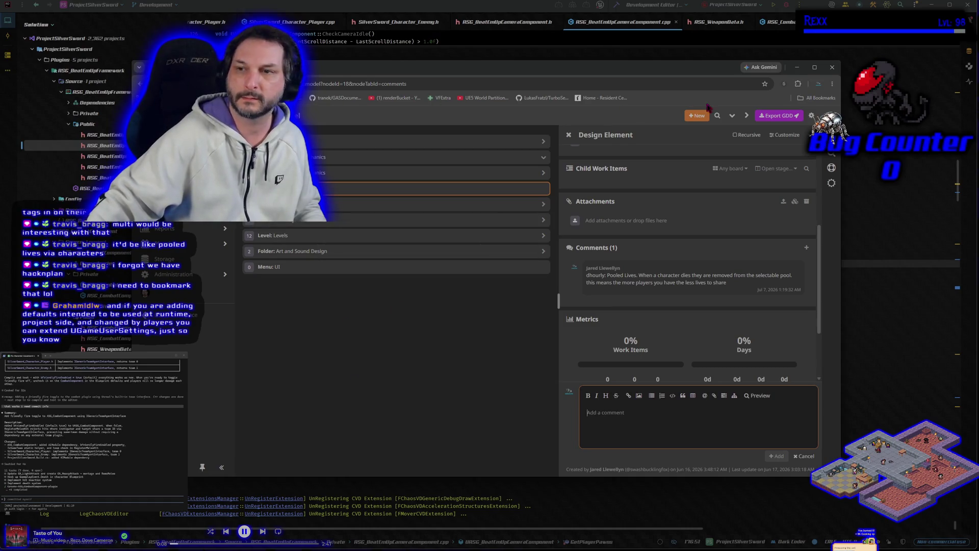
{"action": "key", "text": "ctrl+t"}
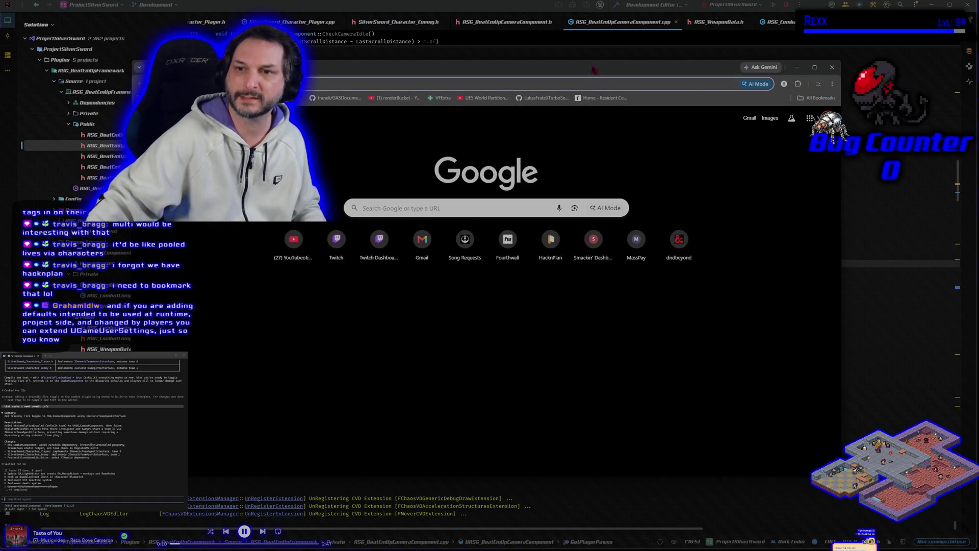
Step: Leave Chrome and switch back to the JetBrains Rider code editor
{"action": "key", "text": "alt+Tab"}
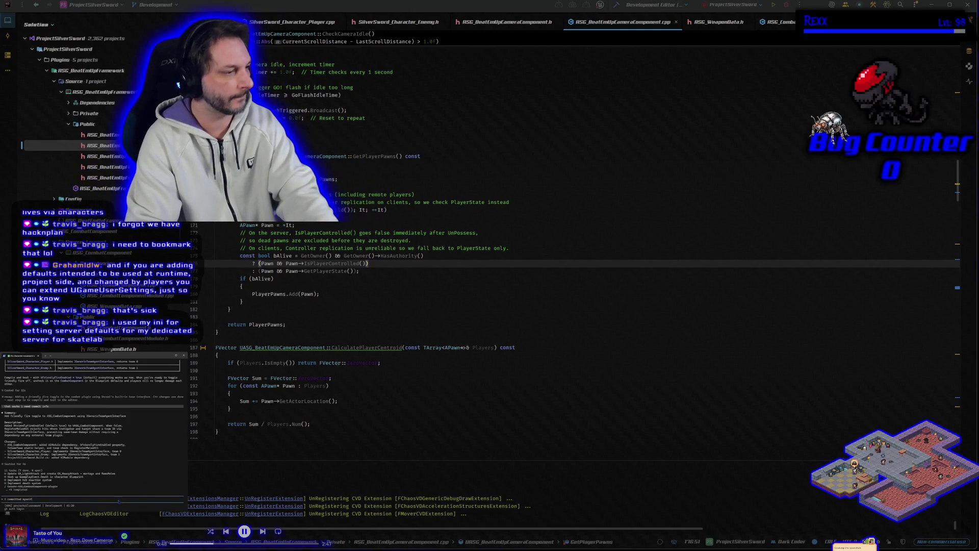
Step: Send the assistant prompt, build the projects, and type a note about the character turning after heavy attacks
{"action": "key", "text": "Return"}
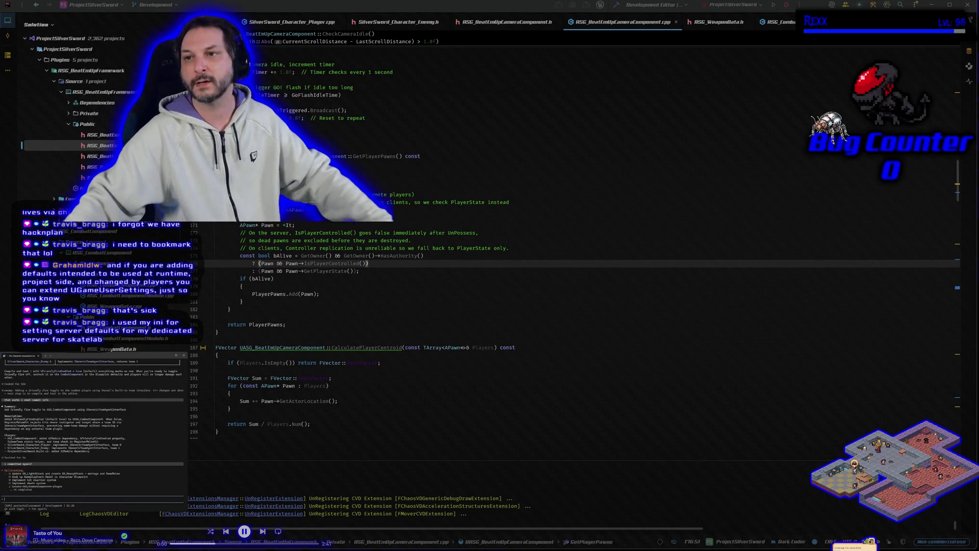
{"action": "key", "text": "ctrl+shift+b"}
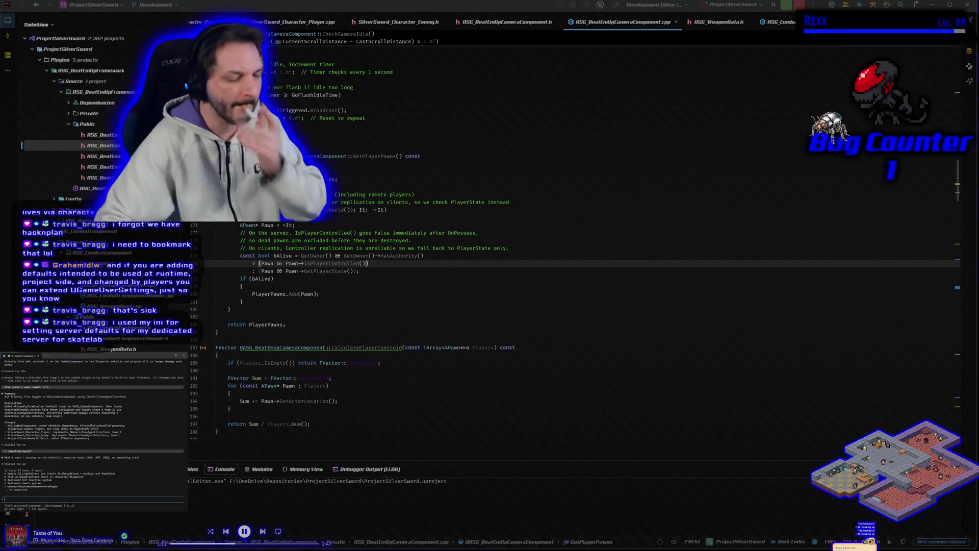
{"action": "type", "text": "4ted"}
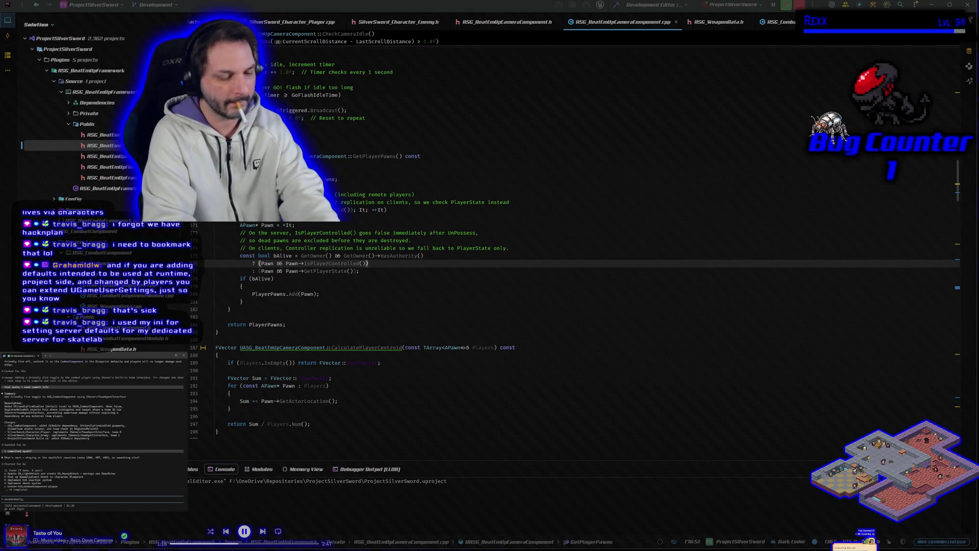
{"action": "type", "text": " afte"}
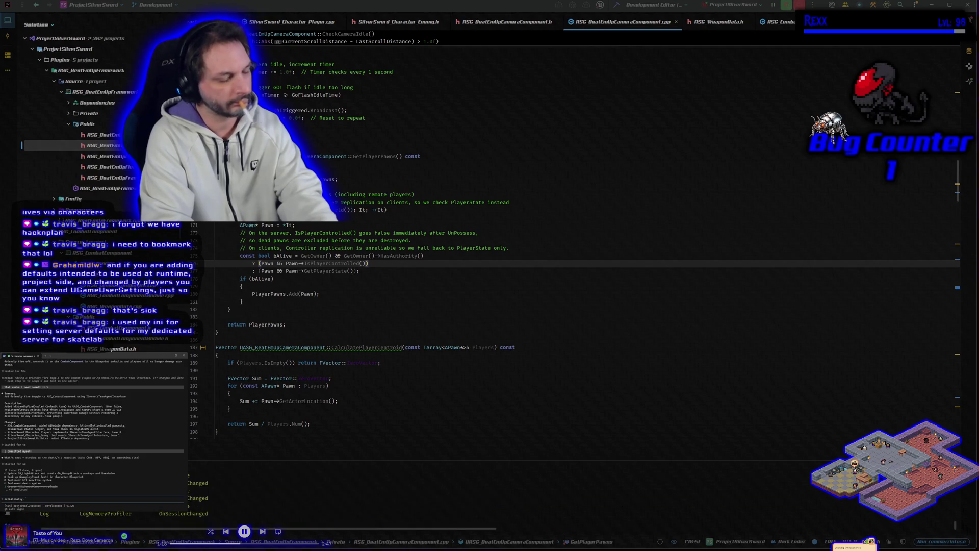
{"action": "type", "text": "r heavy"}
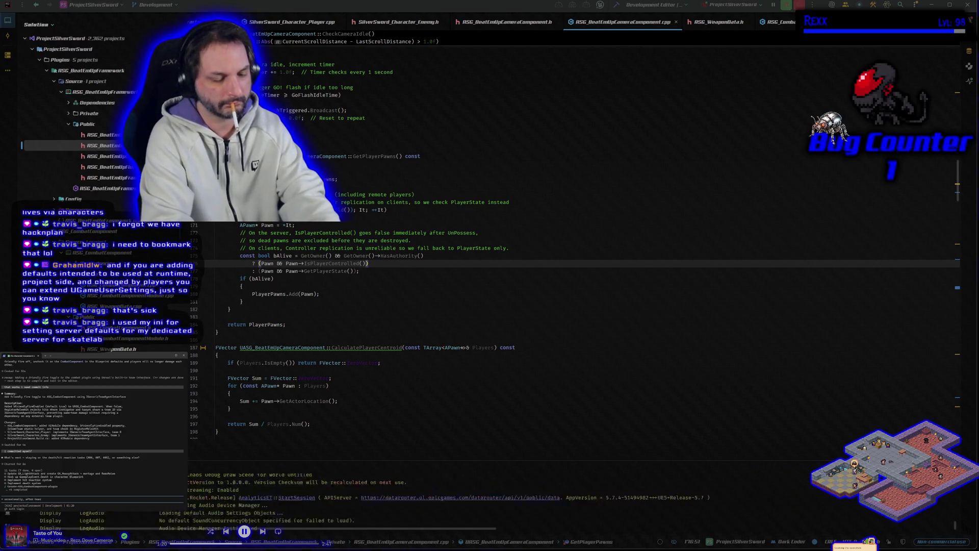
{"action": "type", "text": " attacking, the character performs a turn in place to"}
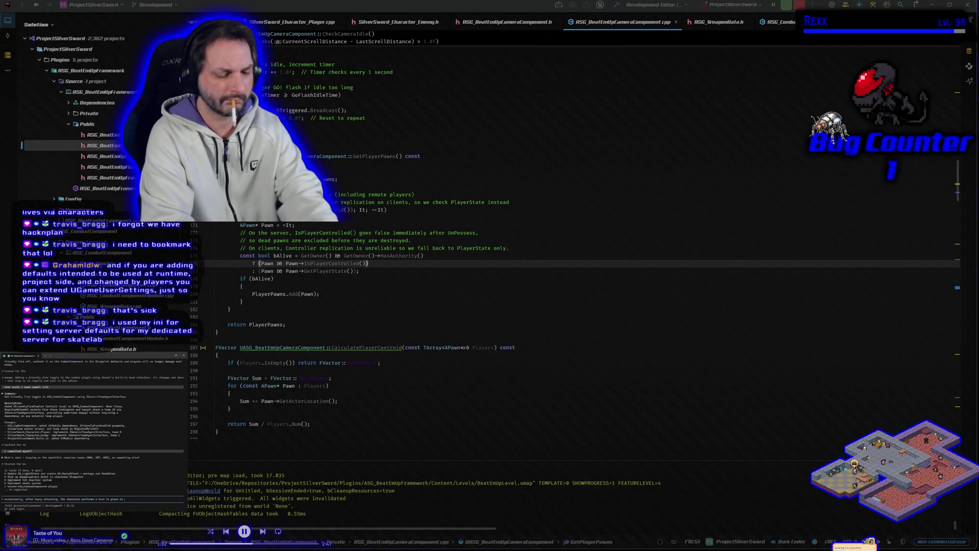
{"action": "type", "text": "what i think"}
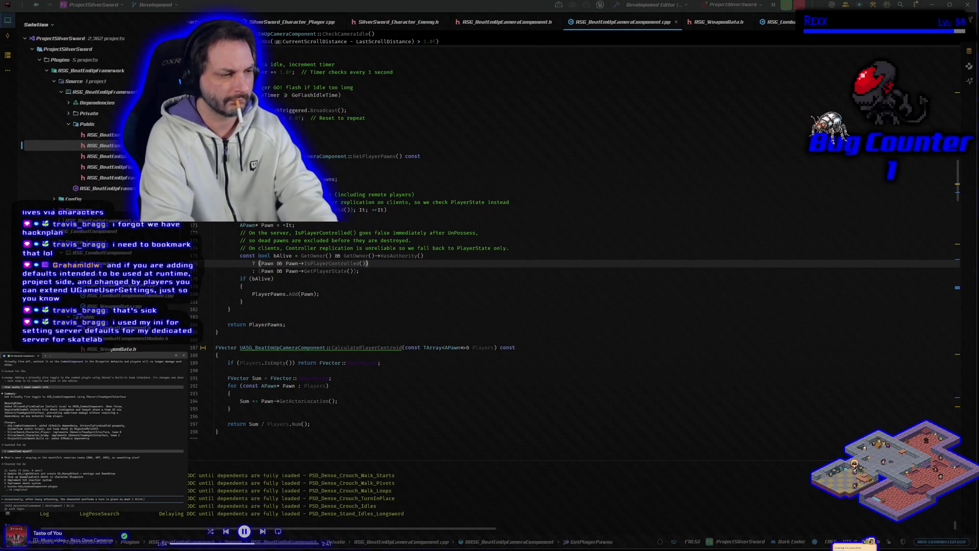
{"action": "type", "text": " isa"}
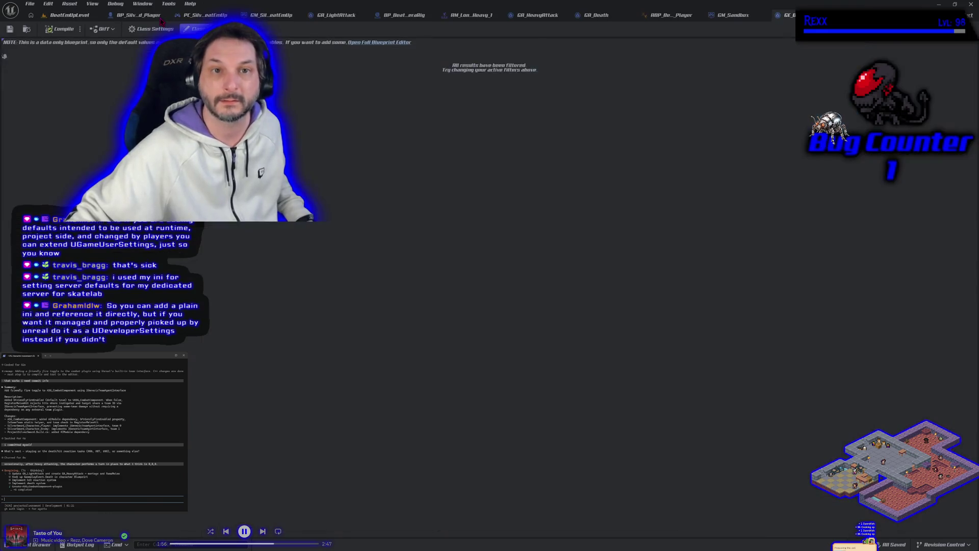
Step: Switch to BP_SilverSword_Player and browse the Content Drawer to ASC_Content > Animations > Longsword > InPlace
{"action": "left_click", "coordinate": [152, 16]}
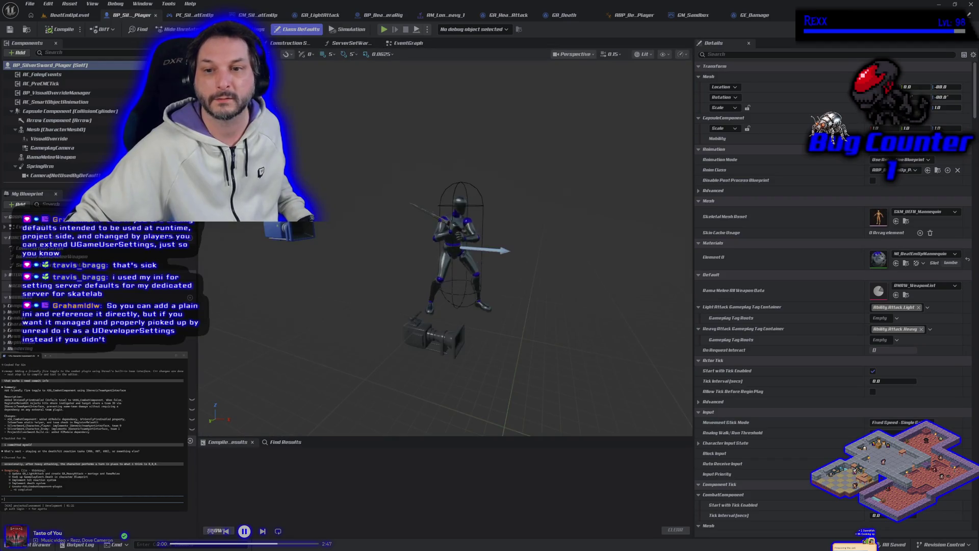
{"action": "scroll", "coordinate": [391, 271], "scroll_direction": "up", "scroll_amount": 3}
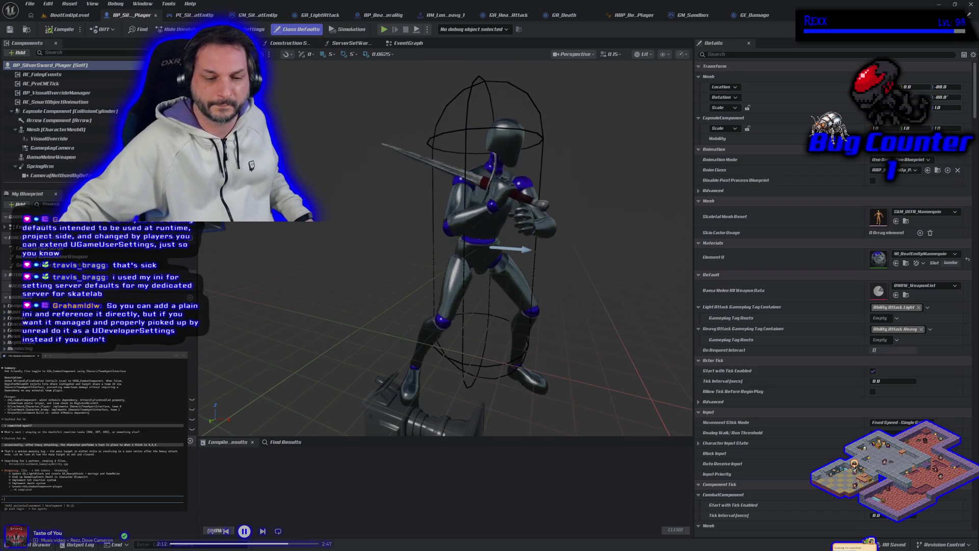
{"action": "left_click", "coordinate": [38, 544]}
{"action": "left_click", "coordinate": [38, 509]}
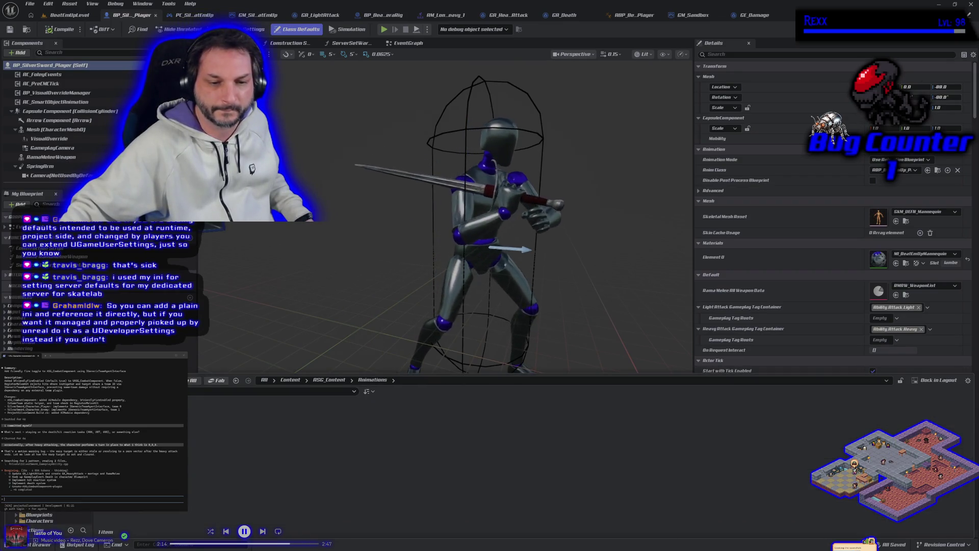
{"action": "left_click", "coordinate": [46, 505]}
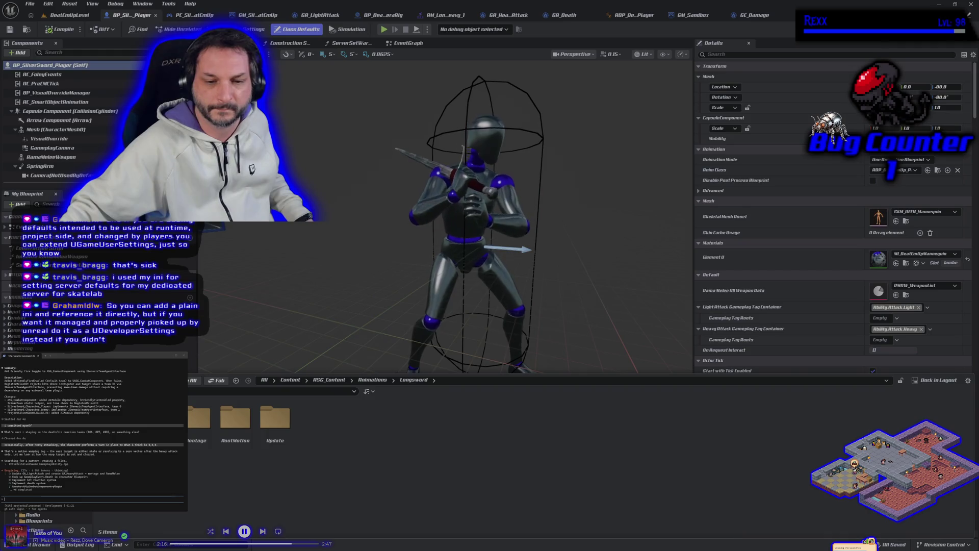
{"action": "double_click", "coordinate": [159, 418]}
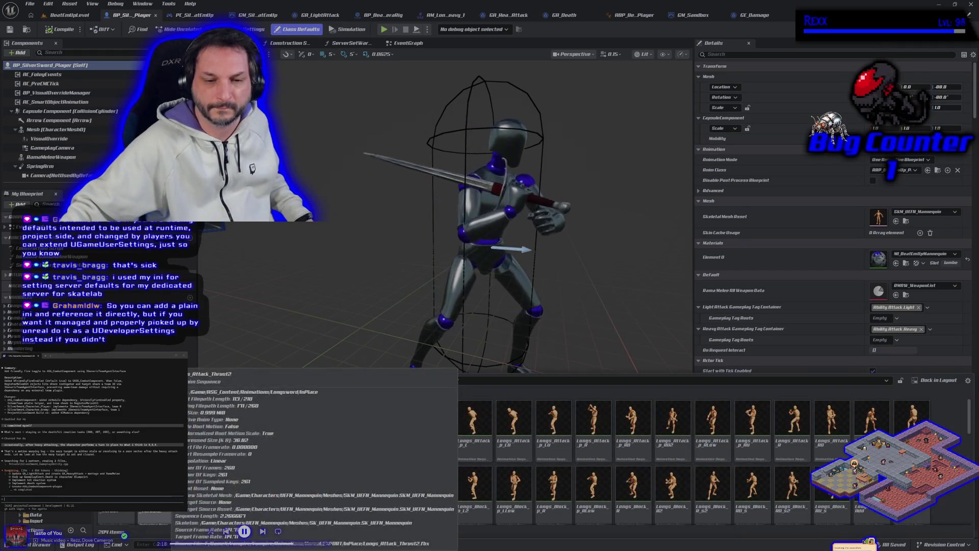
{"action": "key", "text": "alt+Left"}
{"action": "left_click", "coordinate": [204, 431]}
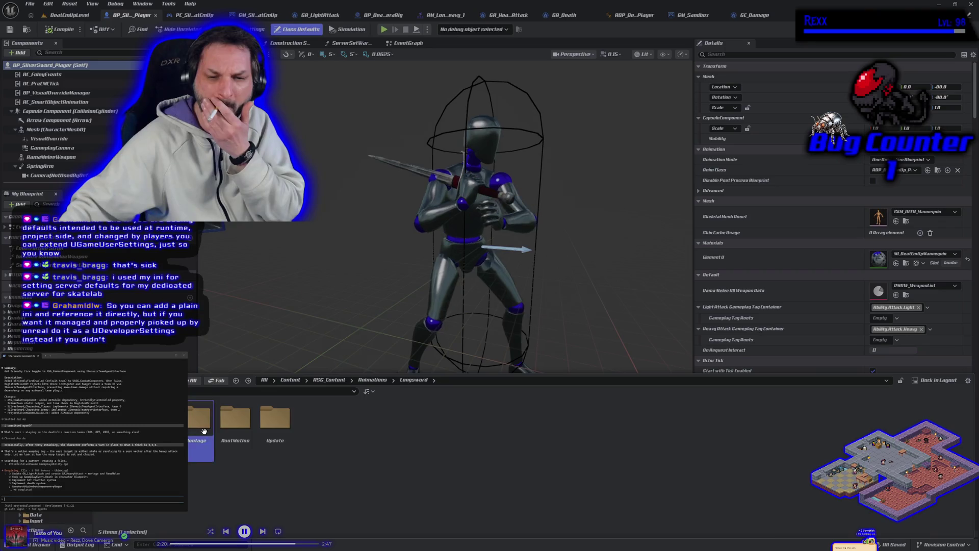
{"action": "double_click", "coordinate": [204, 431]}
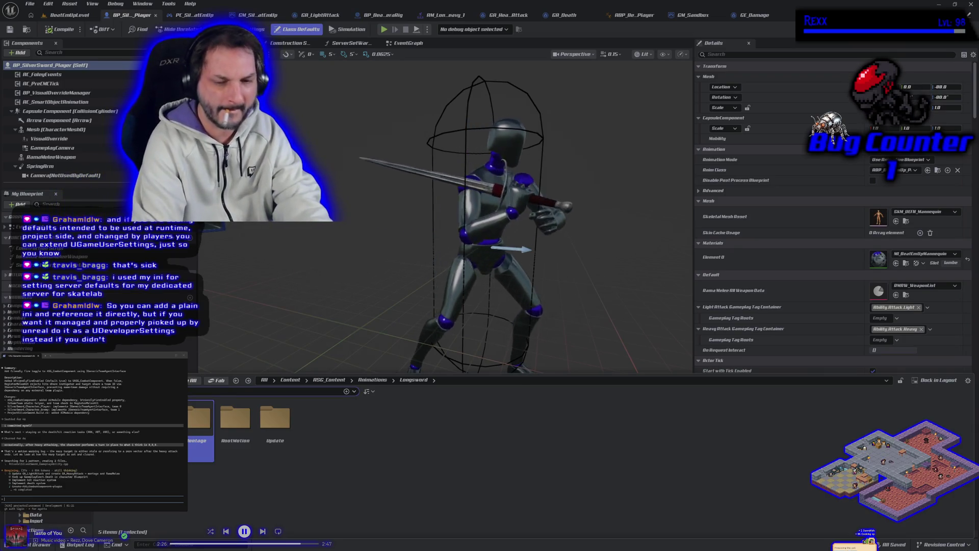
{"action": "double_click", "coordinate": [159, 421]}
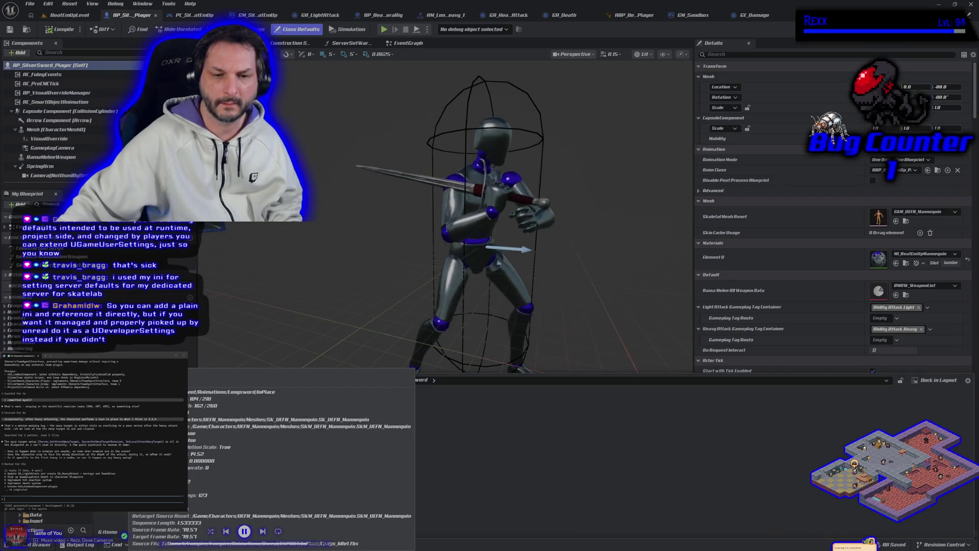
Step: Open Longs_Idle, frame the mannequin, and show the skeleton bones in the preview
{"action": "double_click", "coordinate": [212, 415]}
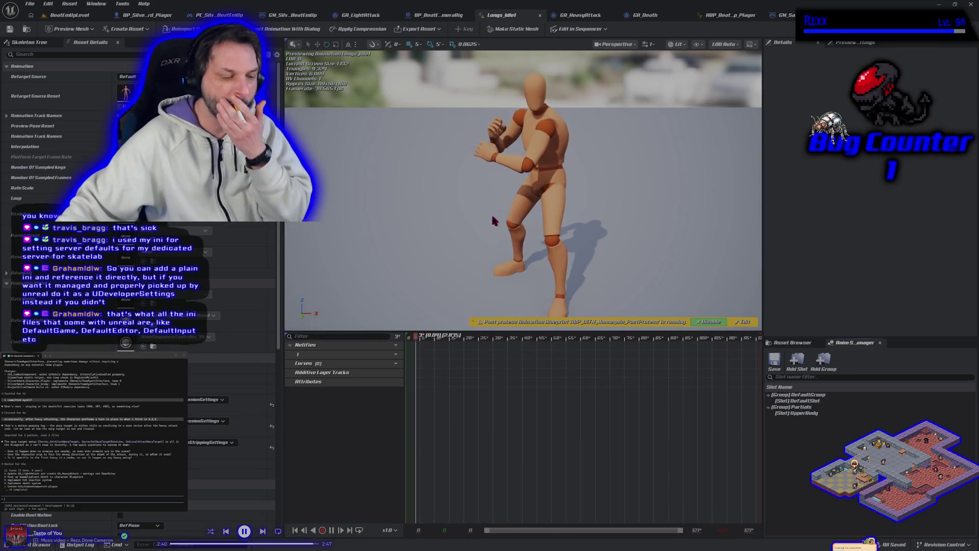
{"action": "mouse_move", "coordinate": [491, 212]}
{"action": "left_mouse_down"}
{"action": "mouse_move", "coordinate": [505, 220]}
{"action": "mouse_move", "coordinate": [520, 204]}
{"action": "mouse_move", "coordinate": [502, 166]}
{"action": "mouse_move", "coordinate": [515, 193]}
{"action": "mouse_move", "coordinate": [497, 191]}
{"action": "left_mouse_up"}
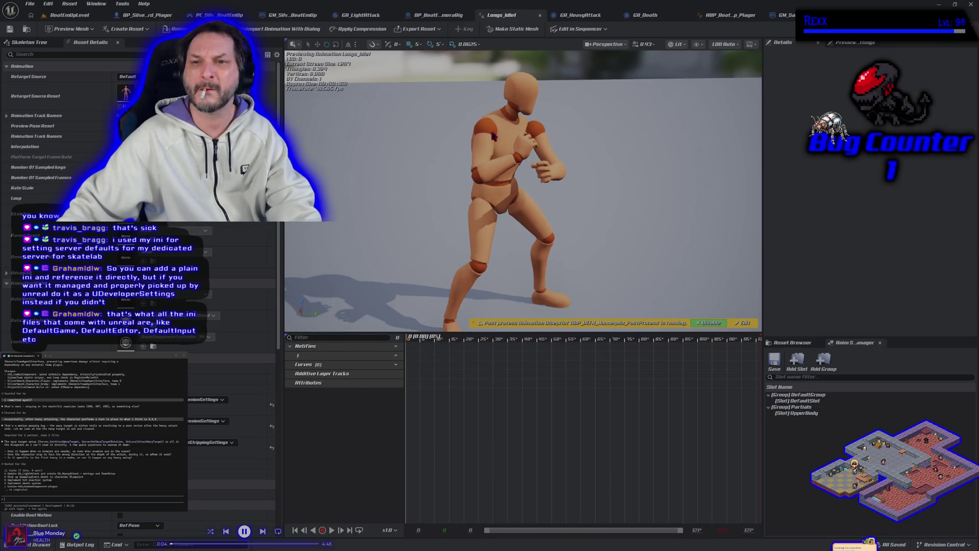
{"action": "left_click", "coordinate": [374, 44]}
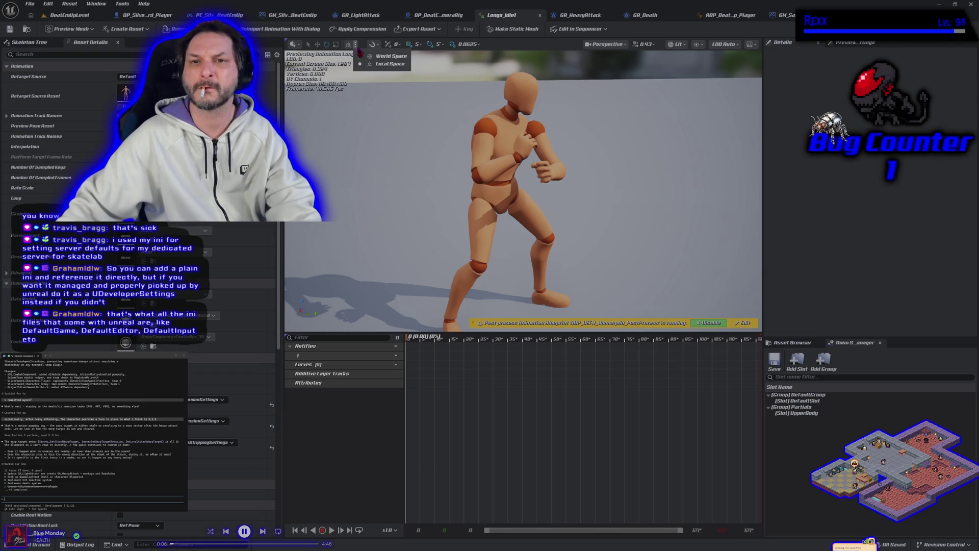
{"action": "left_click", "coordinate": [697, 45]}
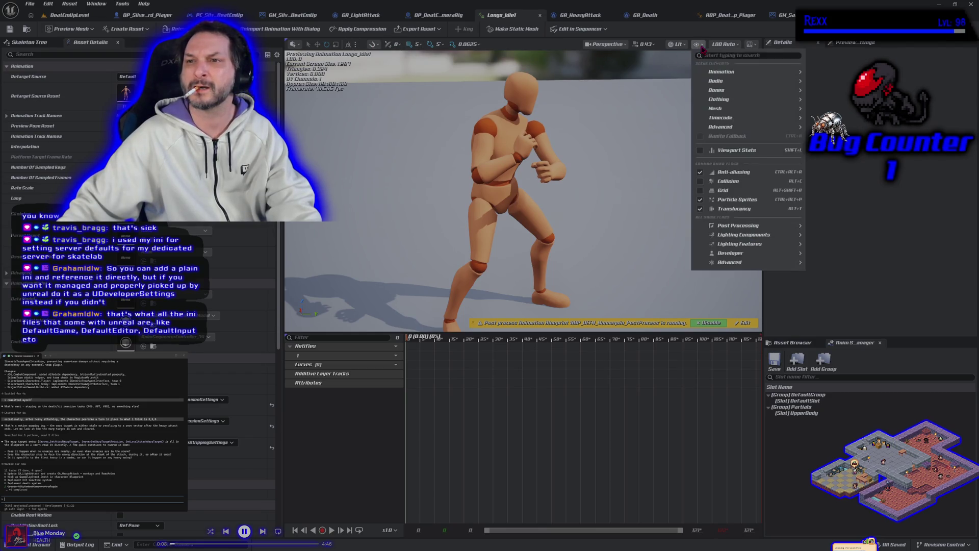
{"action": "mouse_move", "coordinate": [779, 102]}
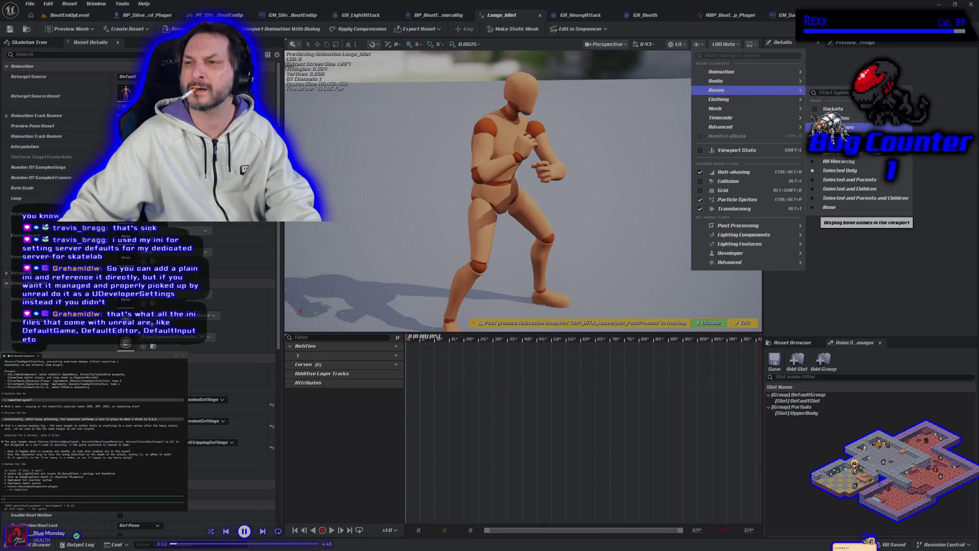
{"action": "left_click", "coordinate": [840, 162]}
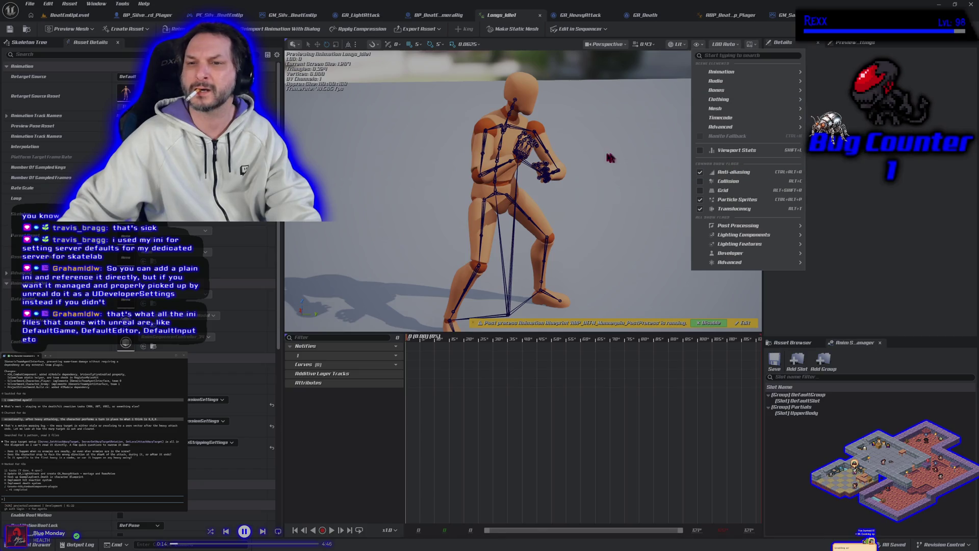
Step: Rotate the hand_r bone to adjust the sword grip, key it, preview the idle, and save
{"action": "left_click", "coordinate": [520, 156]}
{"action": "left_click", "coordinate": [522, 159]}
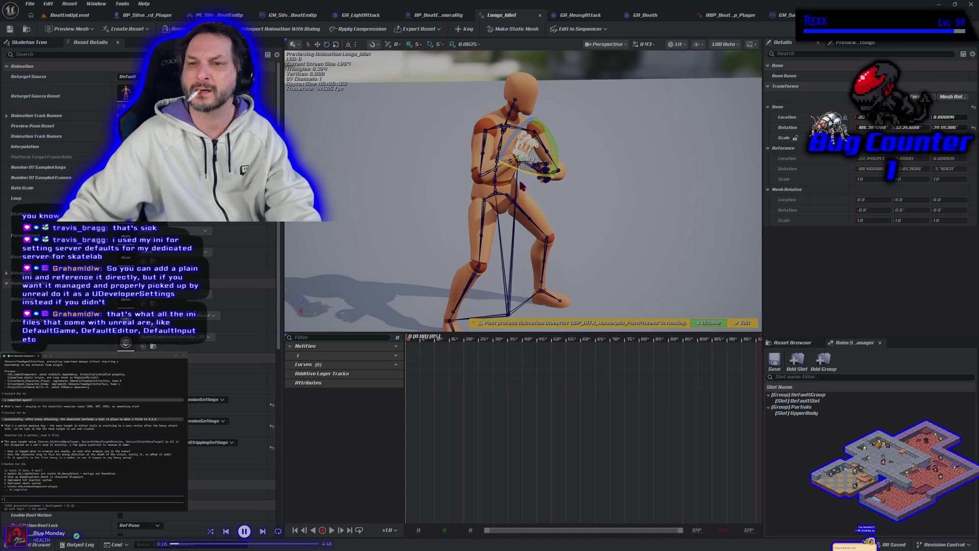
{"action": "left_click_drag", "start_coordinate": [550, 147], "coordinate": [549, 145]}
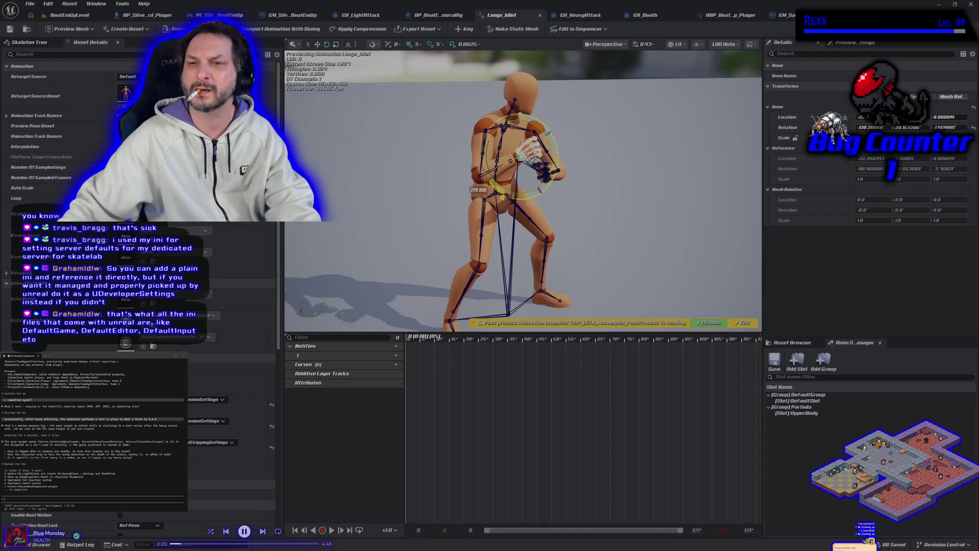
{"action": "left_click_drag", "start_coordinate": [550, 148], "coordinate": [550, 146]}
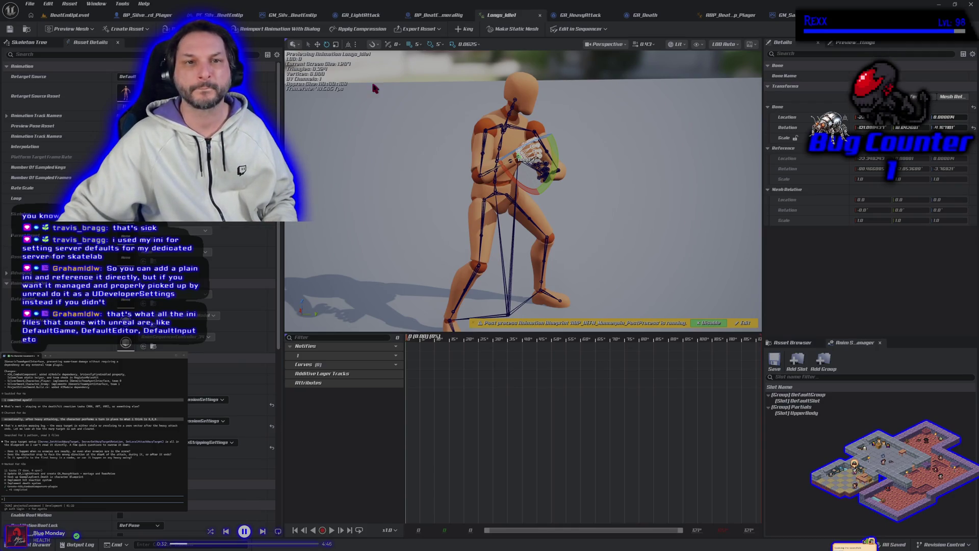
{"action": "left_click", "coordinate": [463, 29]}
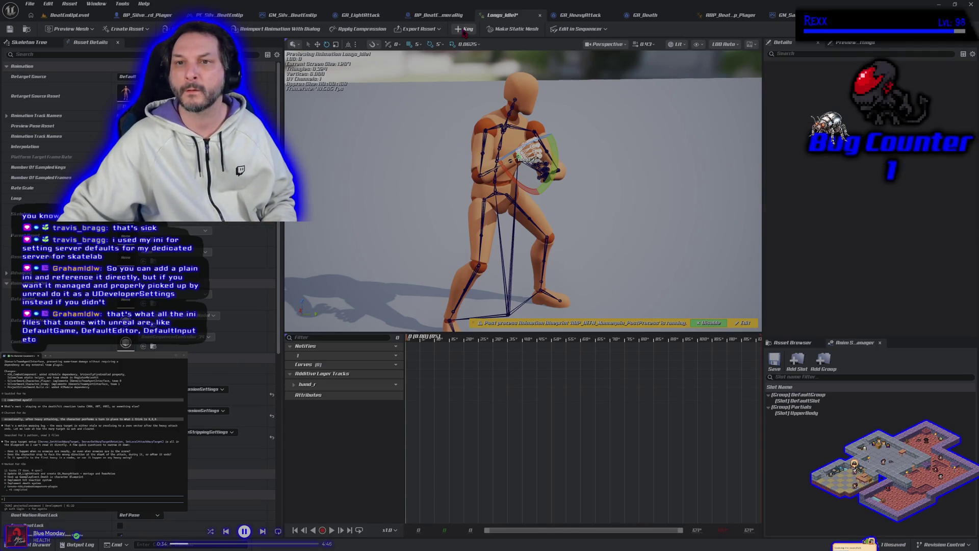
{"action": "left_click", "coordinate": [332, 531]}
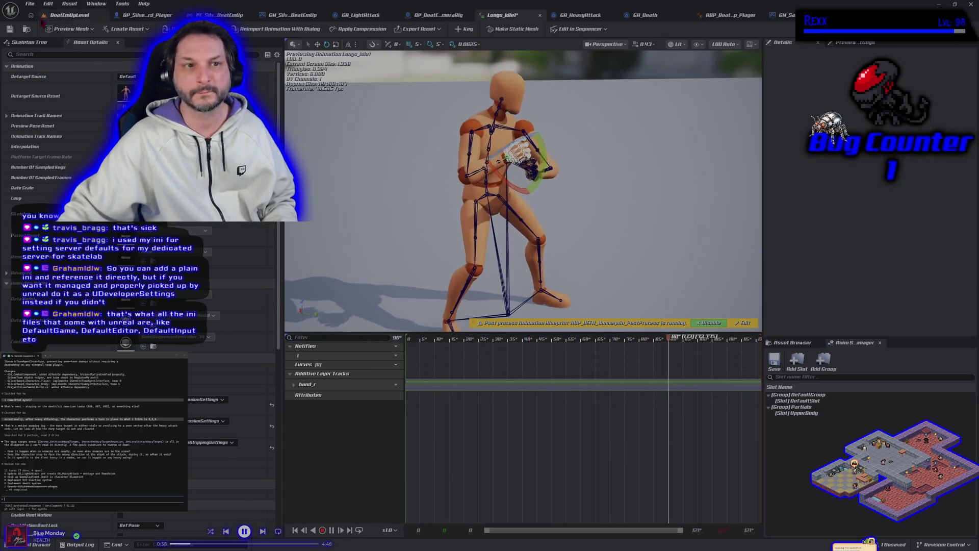
{"action": "left_click", "coordinate": [9, 29]}
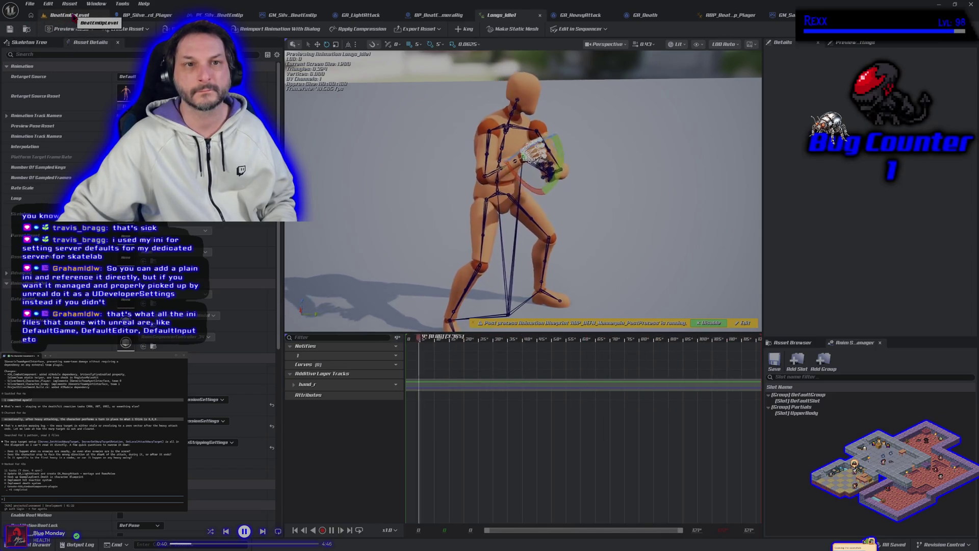
Step: Run a multiplayer Play-in-Editor session of BeatEmUpLevel with Alt+P, then stop it with Esc
{"action": "left_click", "coordinate": [72, 14]}
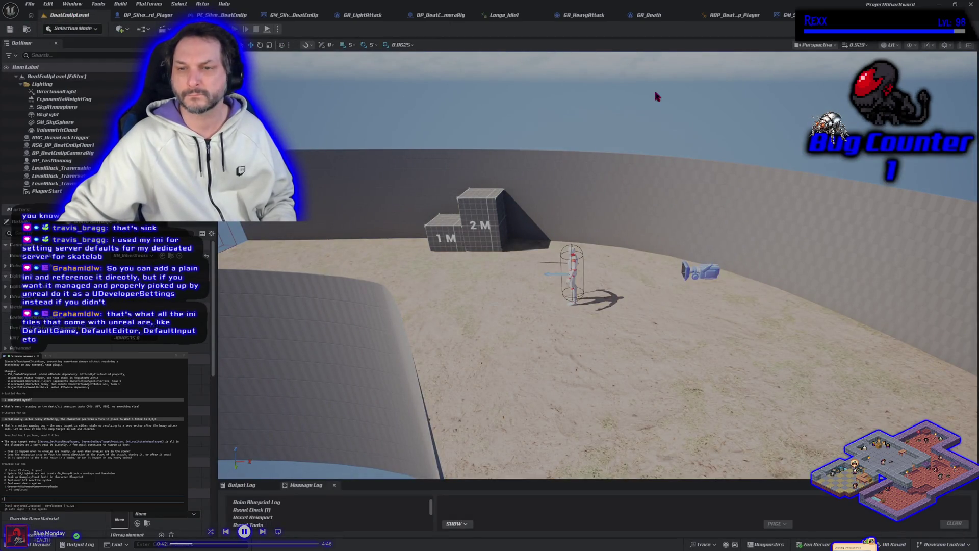
{"action": "key", "text": "alt+p"}
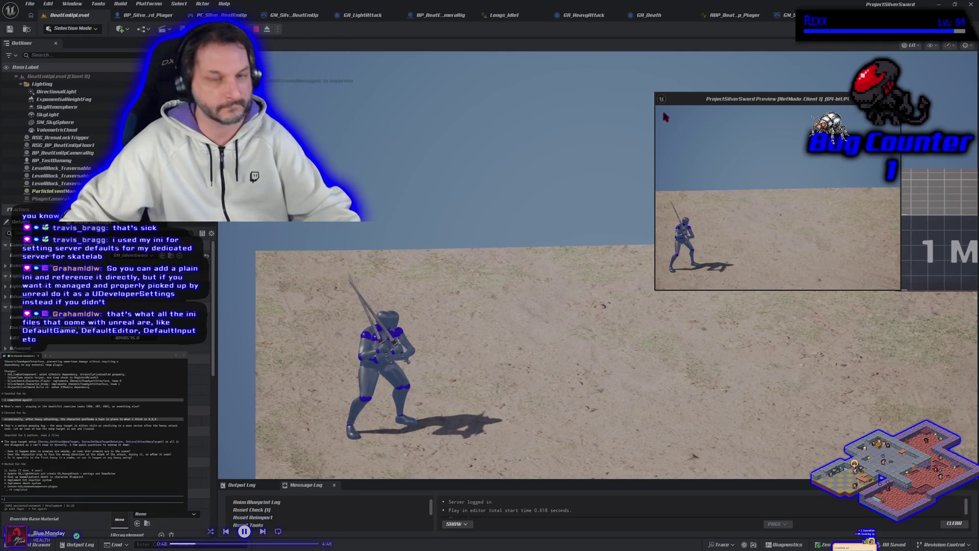
{"action": "key", "text": "Escape"}
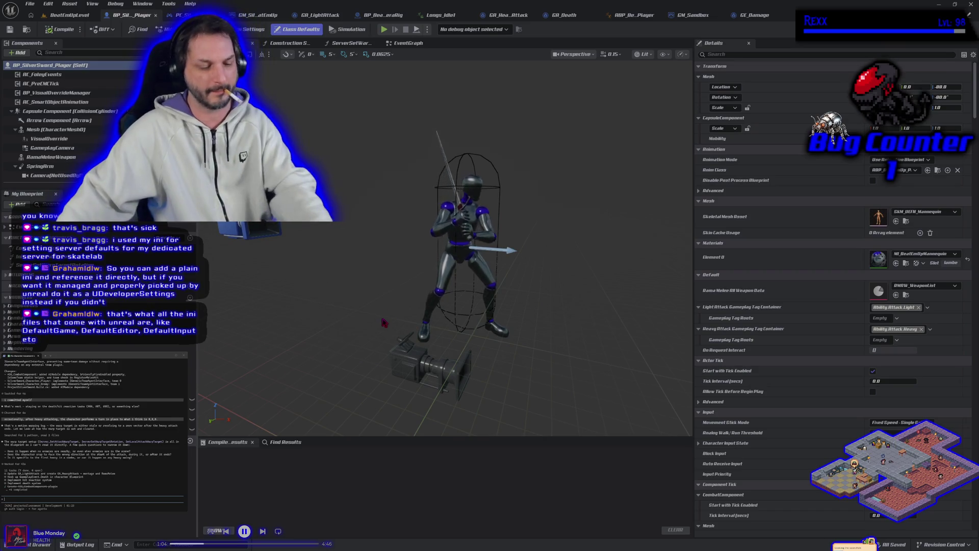
Step: Go to the level tab, close the Longs_Idle1 editor, and bring up the BP_BeatEmUpCameraRig graph
{"action": "scroll", "coordinate": [490, 301], "scroll_direction": "up", "scroll_amount": 5}
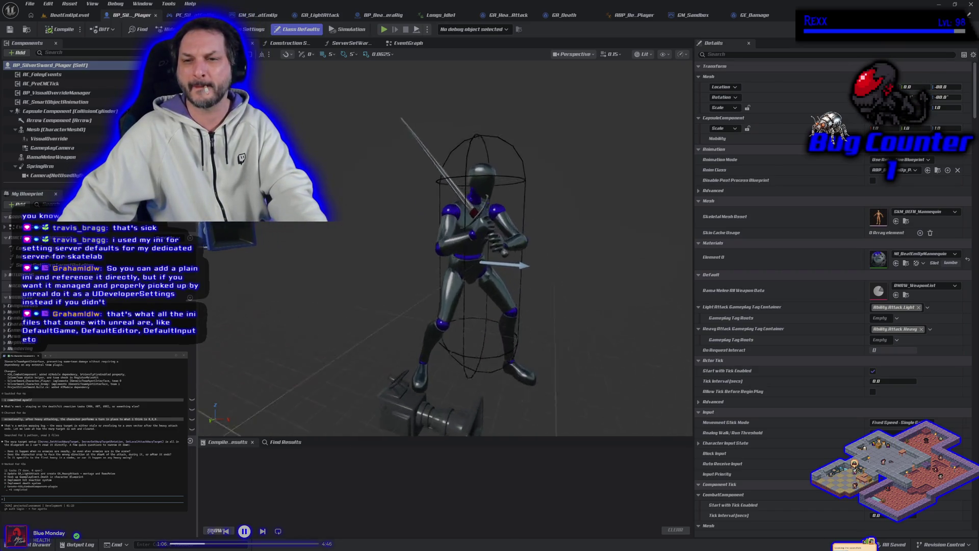
{"action": "scroll", "coordinate": [477, 283], "scroll_direction": "up", "scroll_amount": 3}
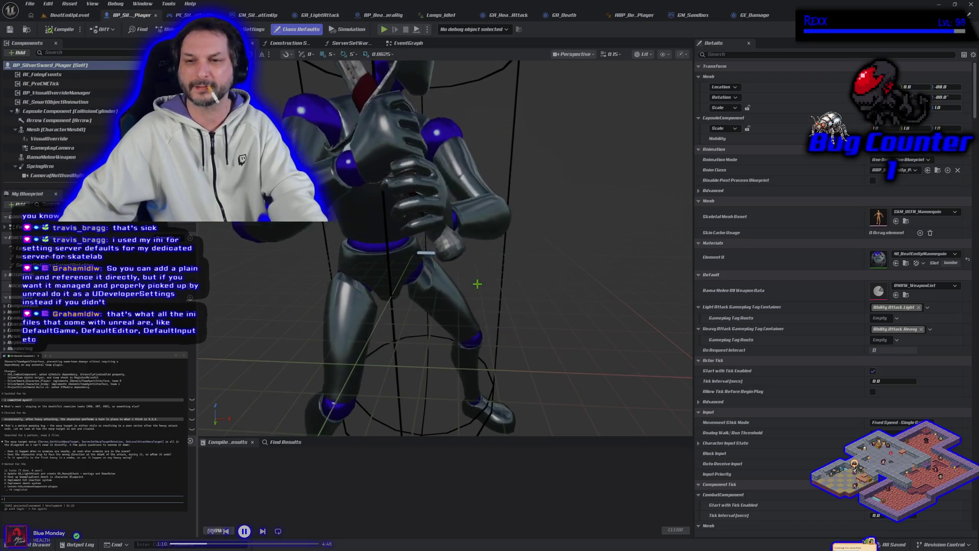
{"action": "scroll", "coordinate": [443, 245], "scroll_direction": "down", "scroll_amount": 4}
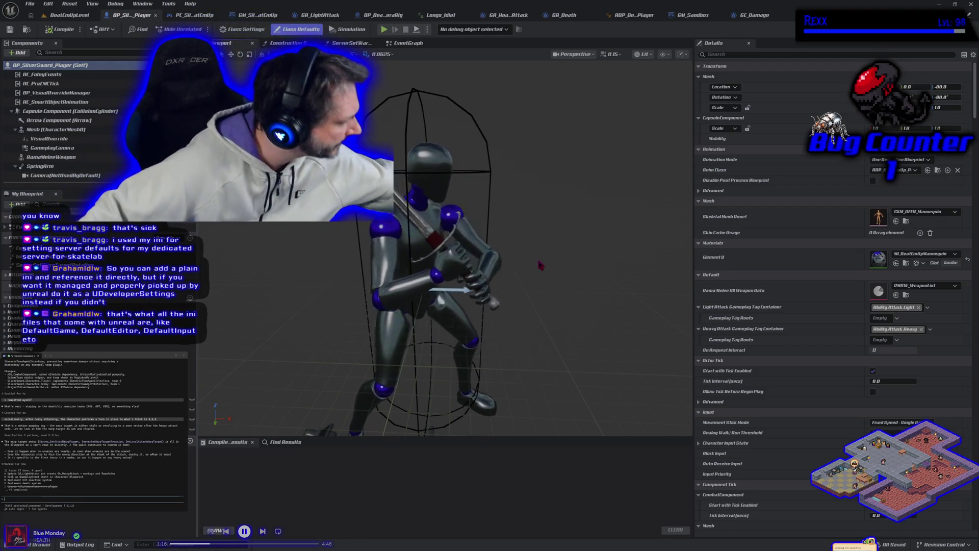
{"action": "scroll", "coordinate": [541, 264], "scroll_direction": "down", "scroll_amount": 5}
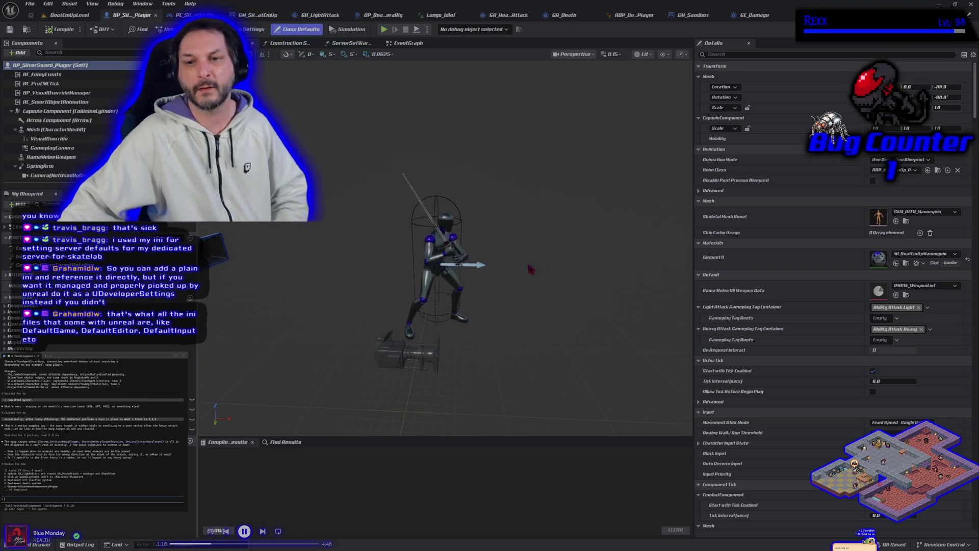
{"action": "left_click", "coordinate": [61, 17]}
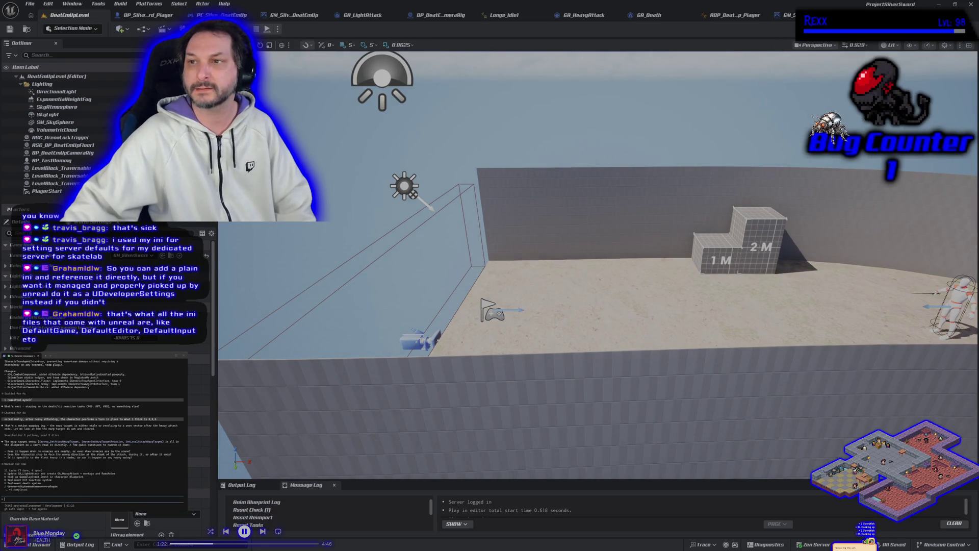
{"action": "middle_click", "coordinate": [507, 20]}
{"action": "left_click", "coordinate": [485, 20]}
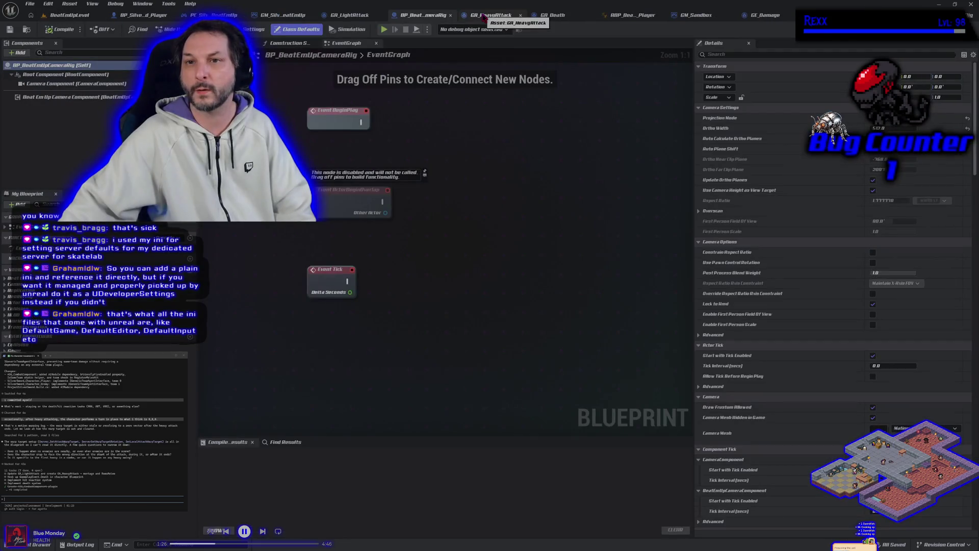
Step: Close the BP_BeatEmUpCameraRig tab, look over the GA_LightAttack EventGraph, then return to BeatEmUpLevel
{"action": "middle_click", "coordinate": [413, 19]}
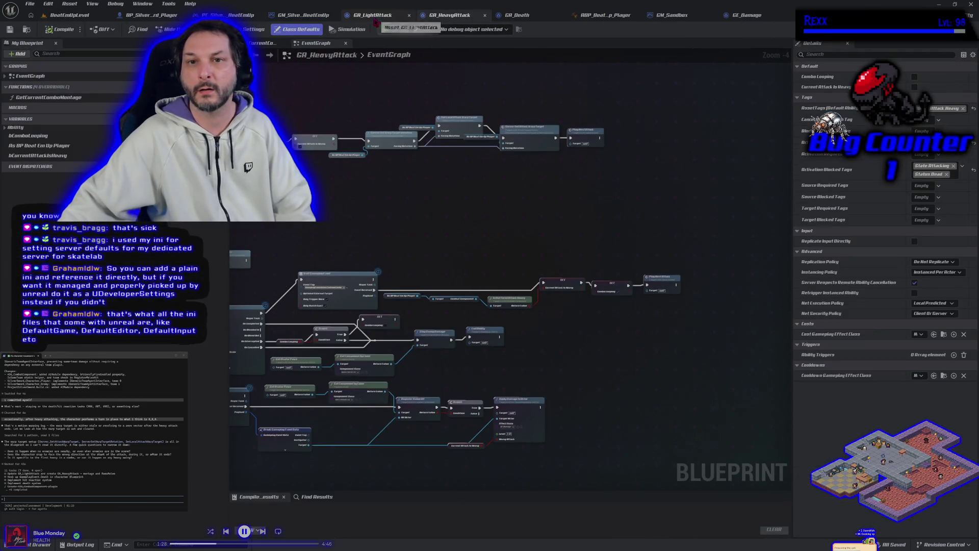
{"action": "left_click", "coordinate": [373, 15]}
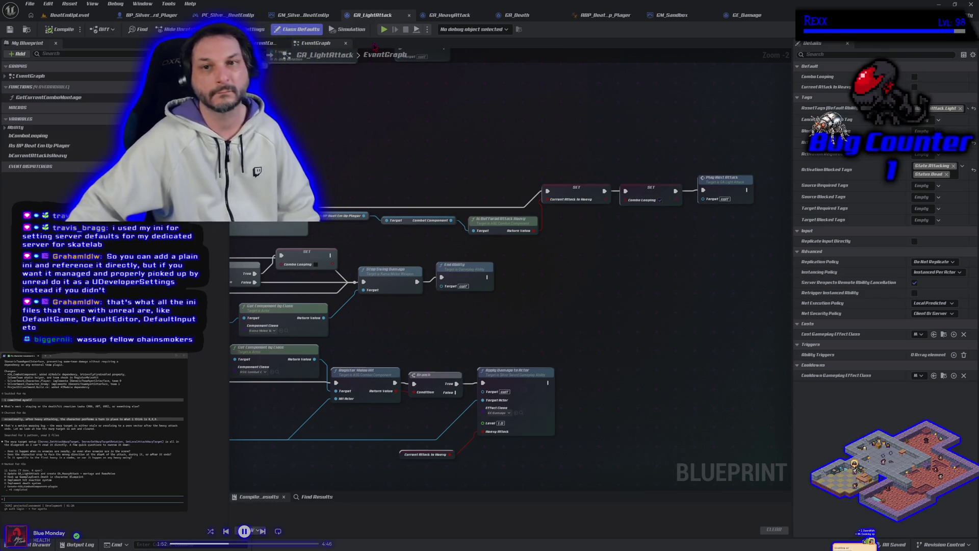
{"action": "left_click", "coordinate": [64, 15]}
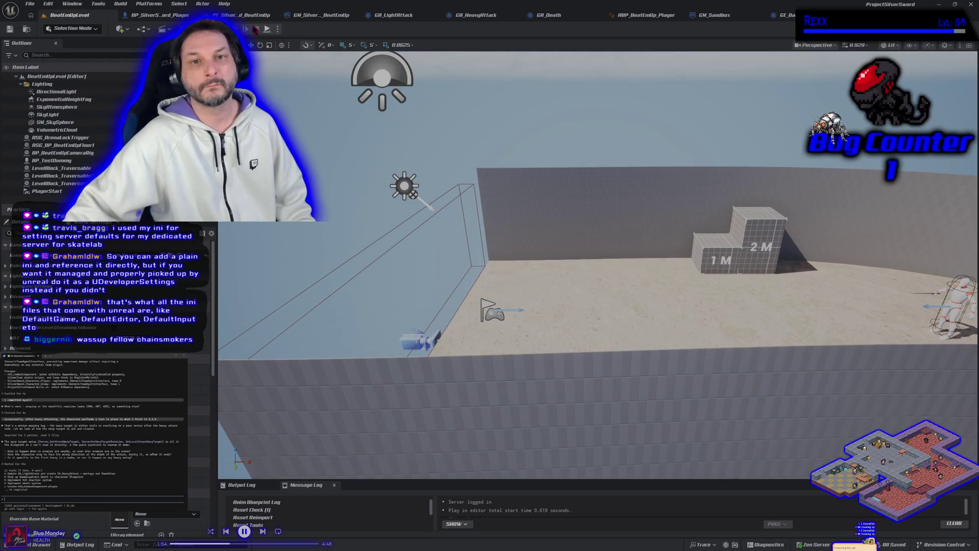
Step: Play-test the sword stance in a two-player PIE session, stop it, and switch to GE_Damage
{"action": "key", "text": "alt+p"}
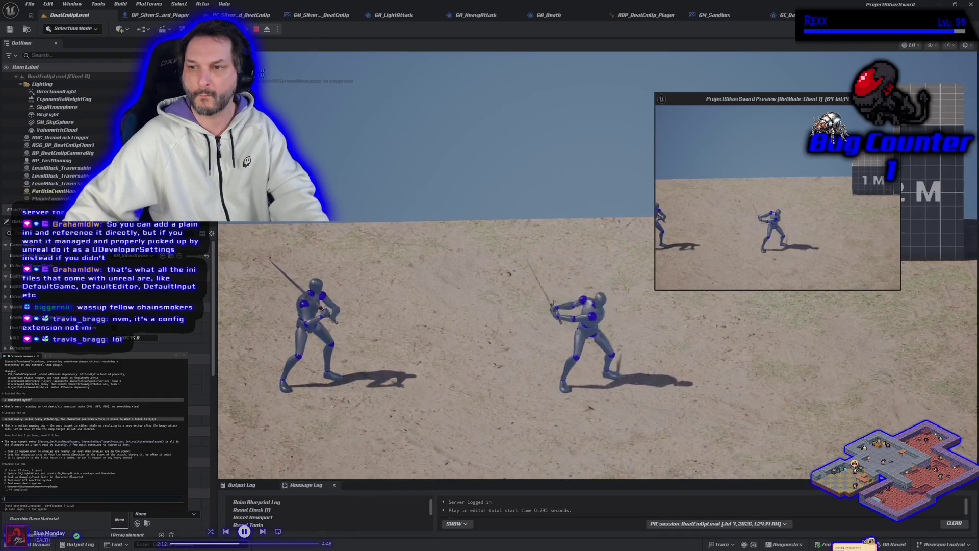
{"action": "left_click", "coordinate": [655, 108]}
{"action": "key", "text": "Escape"}
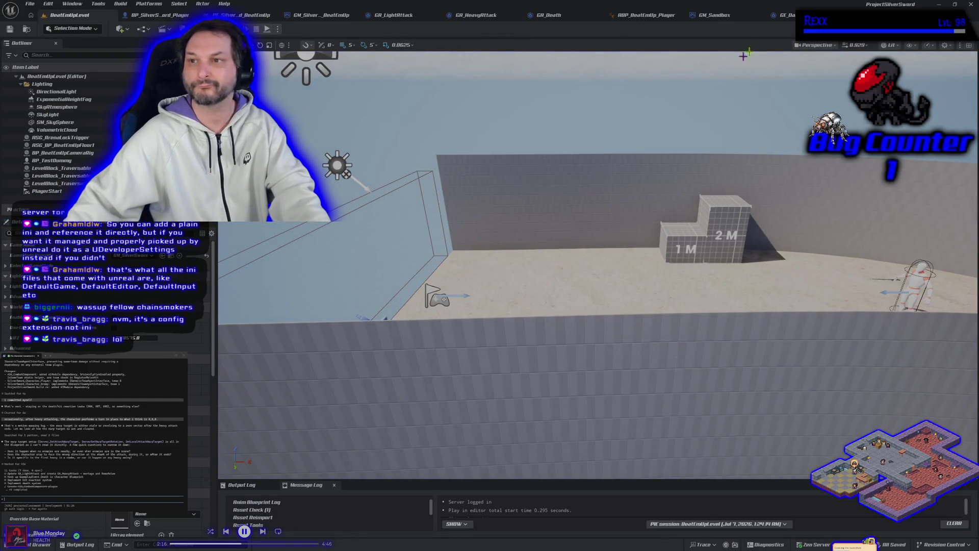
{"action": "left_click", "coordinate": [780, 15]}
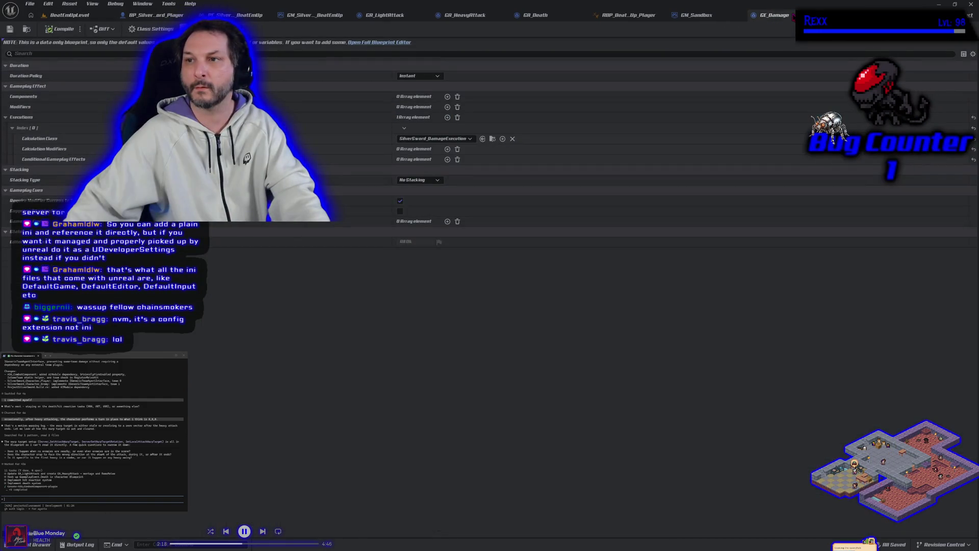
Step: Close the GM_Sandbox, GM_SilverSword_BeatEmUp and PC_SilverSword_BeatEmUp tabs, moving ABP_BeatEmUp_Player beside the player blueprint
{"action": "left_click", "coordinate": [696, 14]}
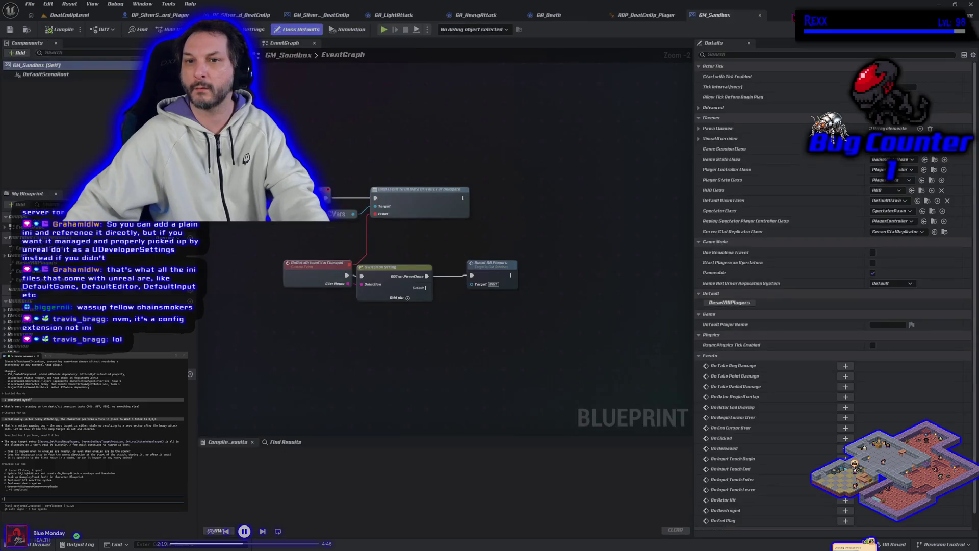
{"action": "middle_click", "coordinate": [729, 18]}
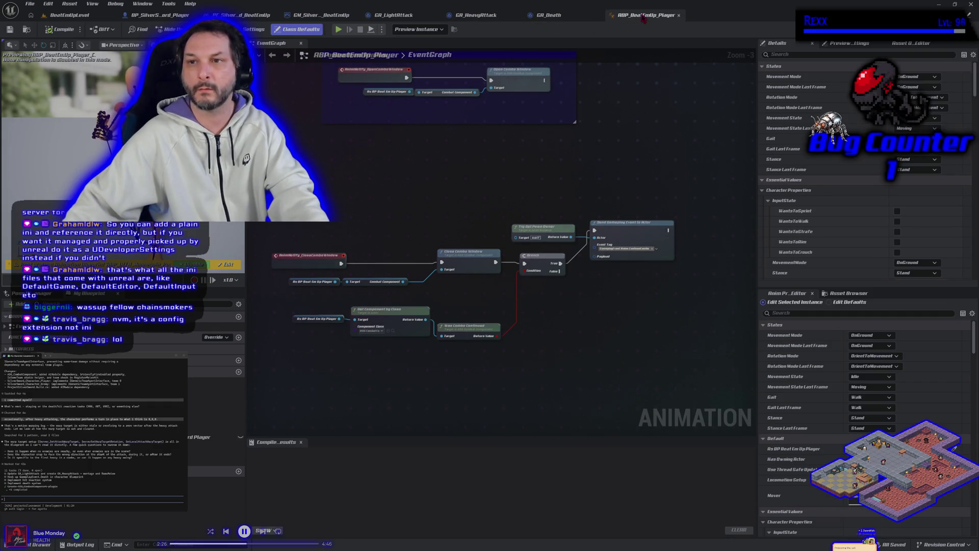
{"action": "left_click_drag", "start_coordinate": [644, 18], "coordinate": [326, 18]}
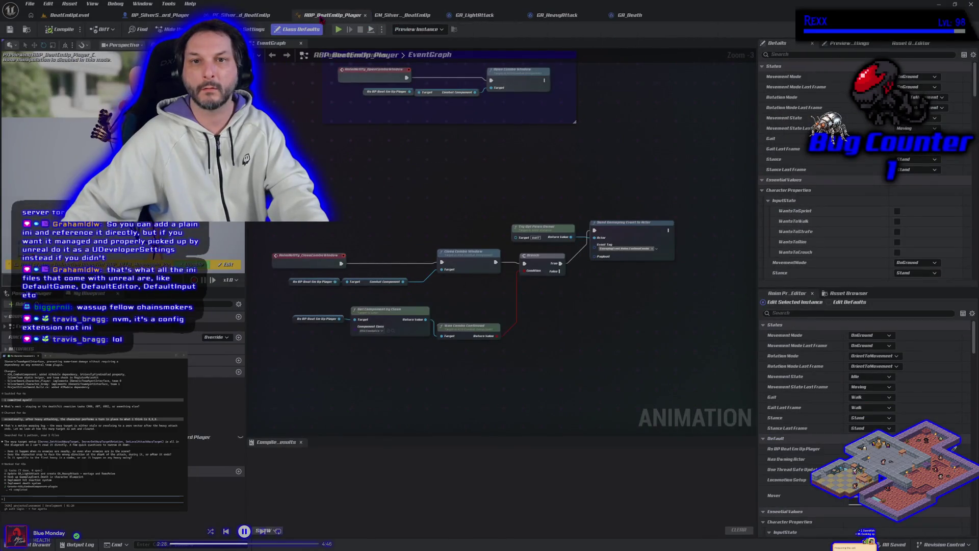
{"action": "left_click", "coordinate": [382, 17]}
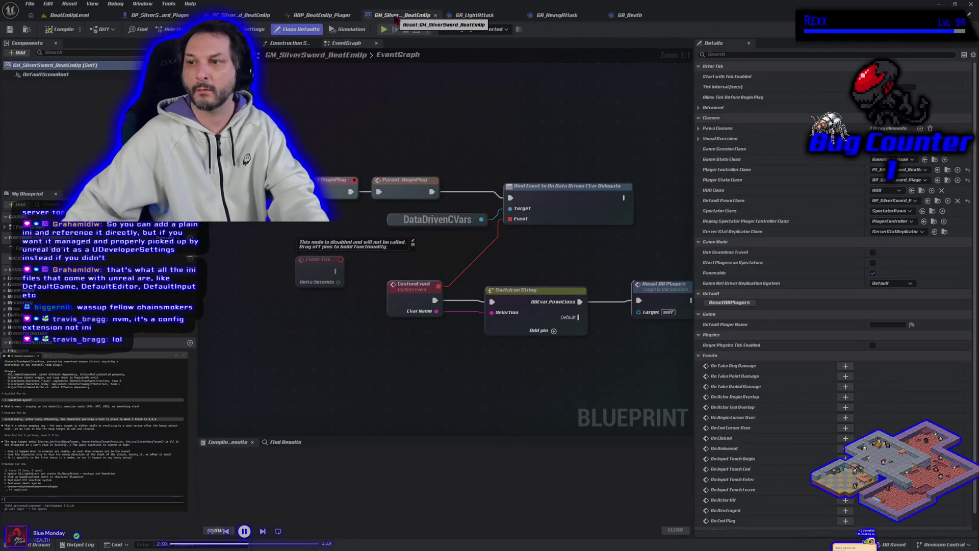
{"action": "middle_click", "coordinate": [396, 19]}
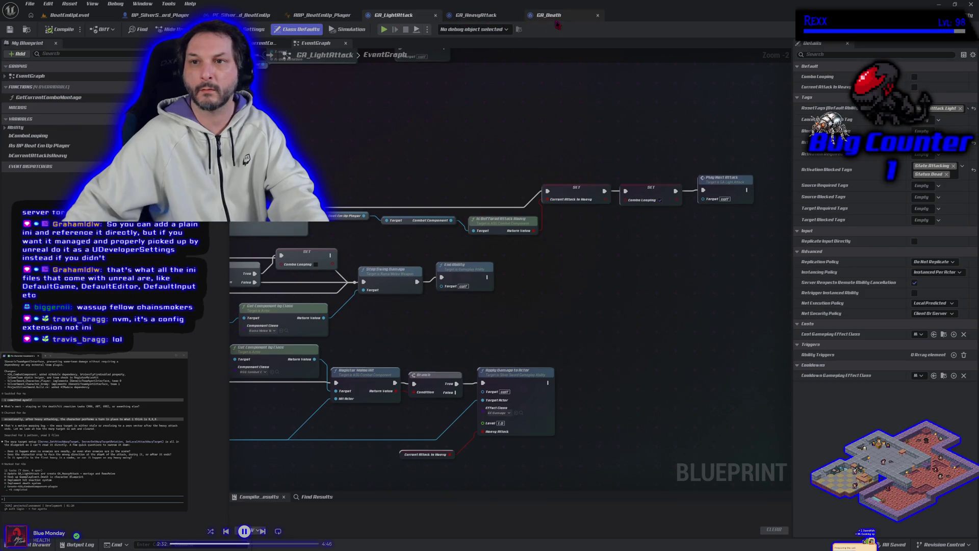
{"action": "left_click", "coordinate": [321, 16]}
{"action": "left_click", "coordinate": [243, 15]}
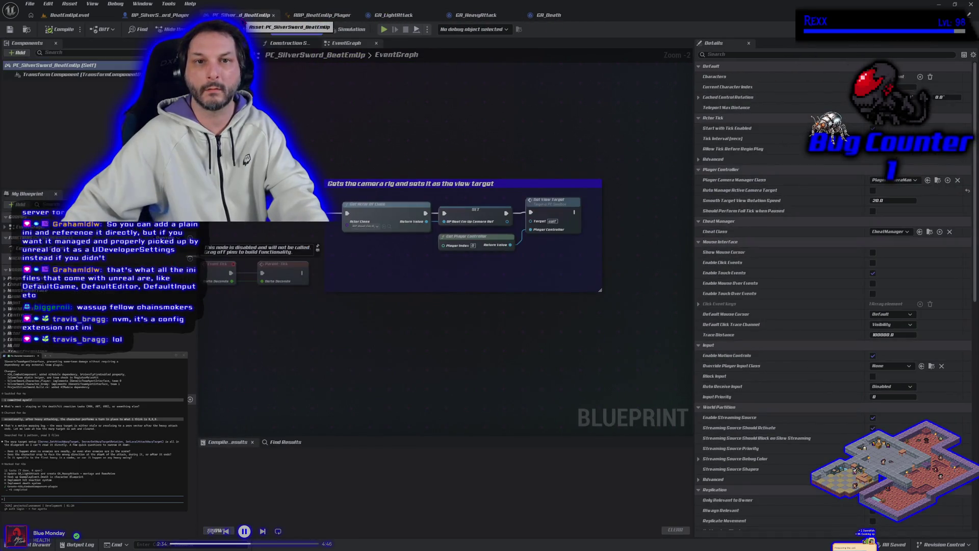
{"action": "middle_click", "coordinate": [234, 15]}
{"action": "left_click", "coordinate": [160, 15]}
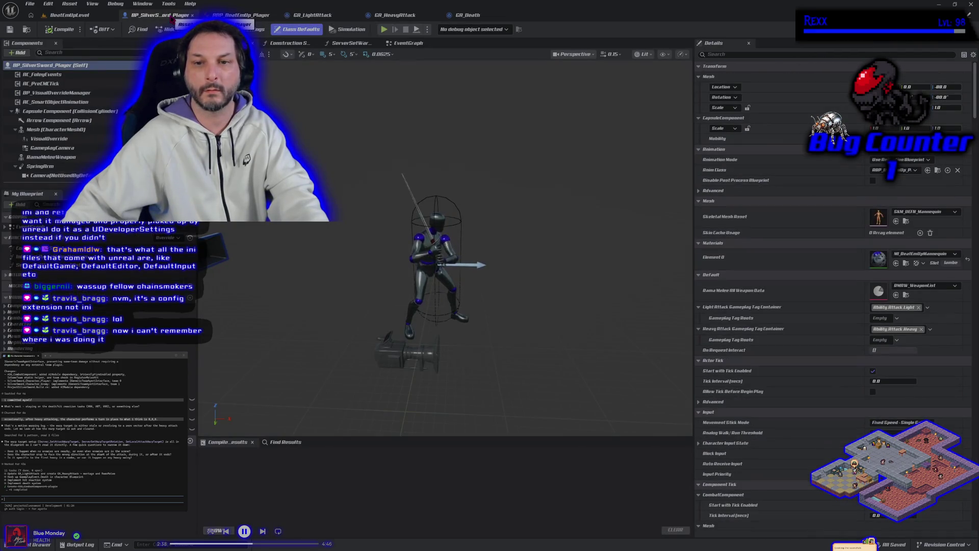
Step: Zoom onto the mannequin's longsword idle pose, send the attack-end note, and return to BeatEmUpLevel
{"action": "scroll", "coordinate": [431, 143], "scroll_direction": "up", "scroll_amount": 3}
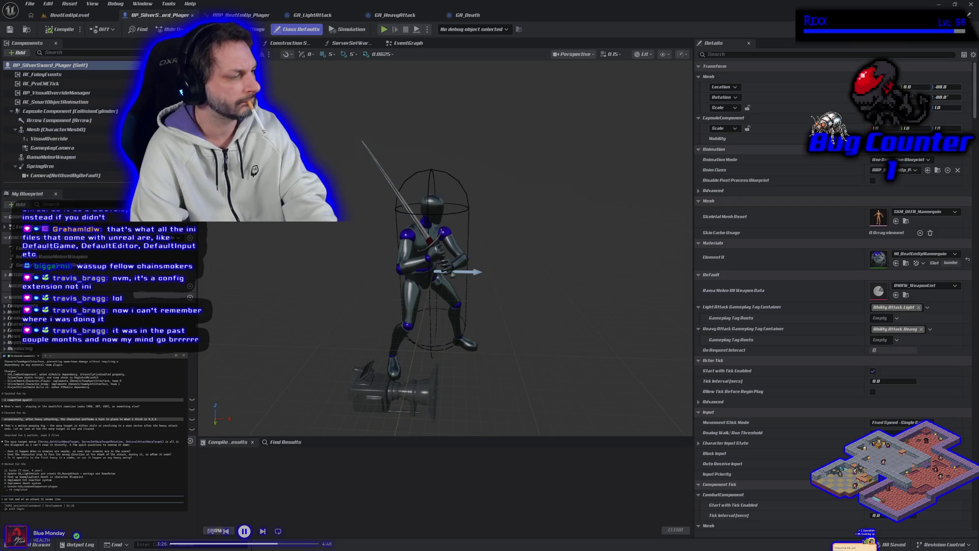
{"action": "key", "text": "Return"}
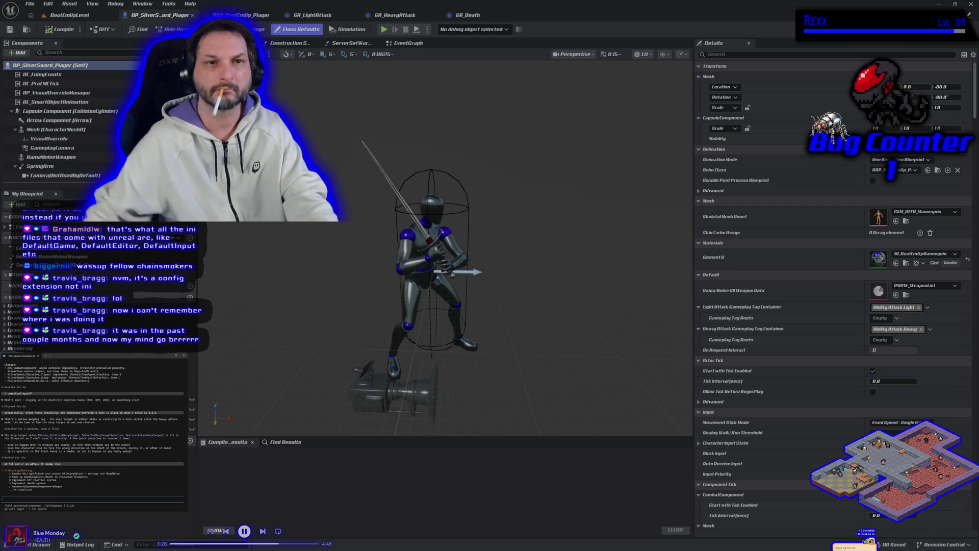
{"action": "left_click", "coordinate": [69, 14]}
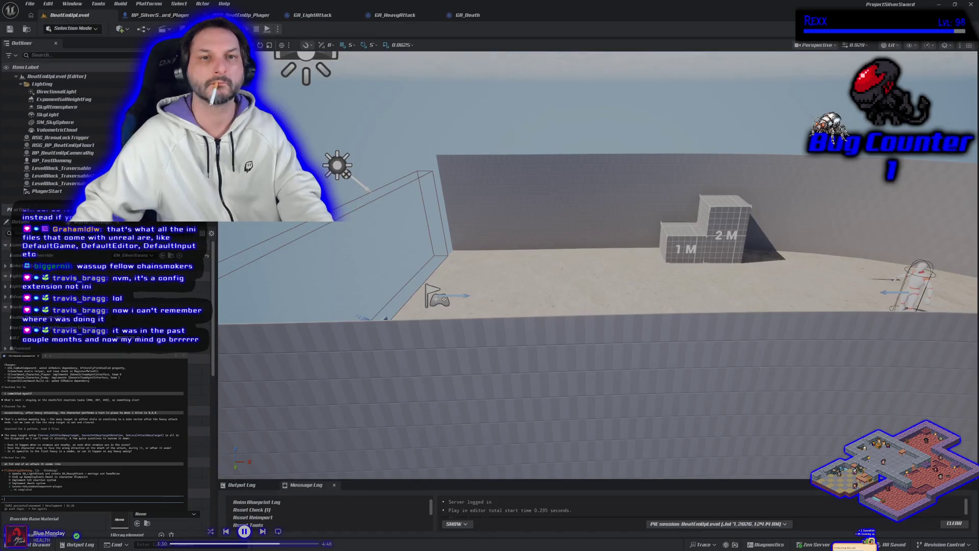
Step: Start Play In Editor in the Selected Viewport to test the SilverSword character in BeatEmUpLevel
{"action": "left_click", "coordinate": [278, 29]}
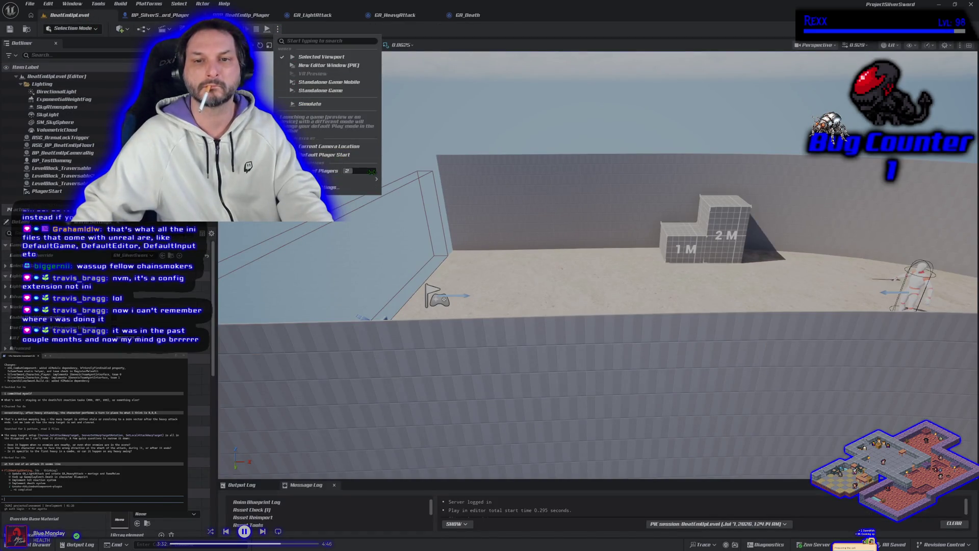
{"action": "left_click", "coordinate": [332, 154]}
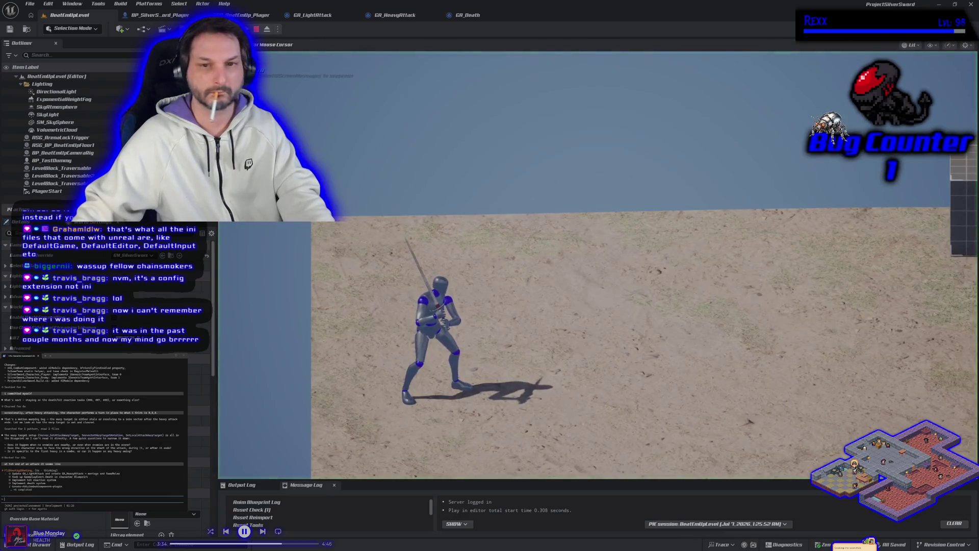
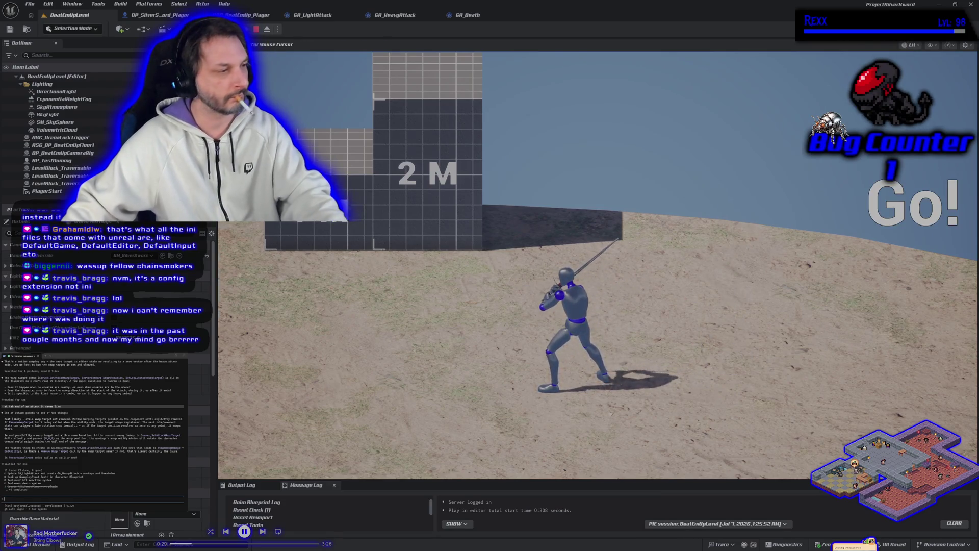
Step: End the play session, tell the assistant the attack still can't be triggered, and restart PIE
{"action": "key", "text": "Escape"}
{"action": "type", "text": "yes i cant get it to happen"}
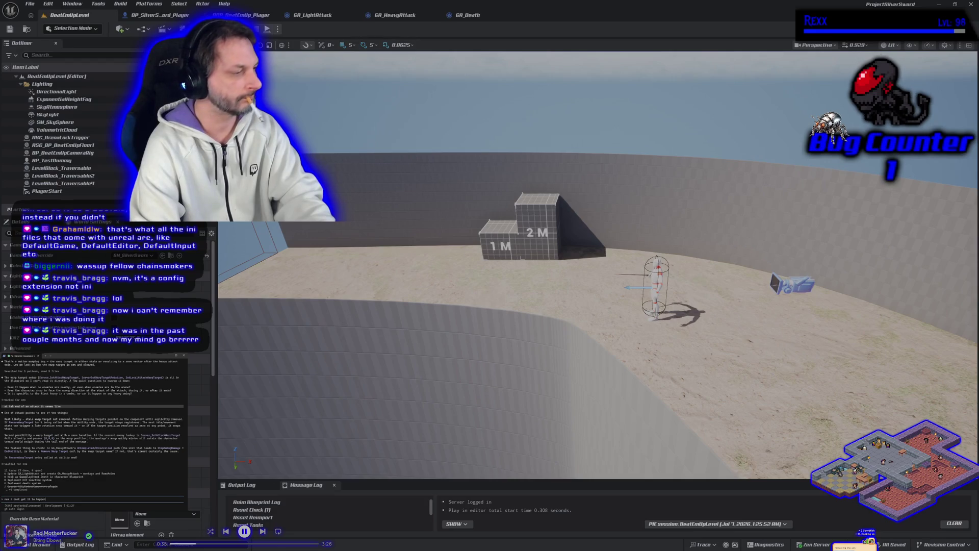
{"action": "key", "text": "Return"}
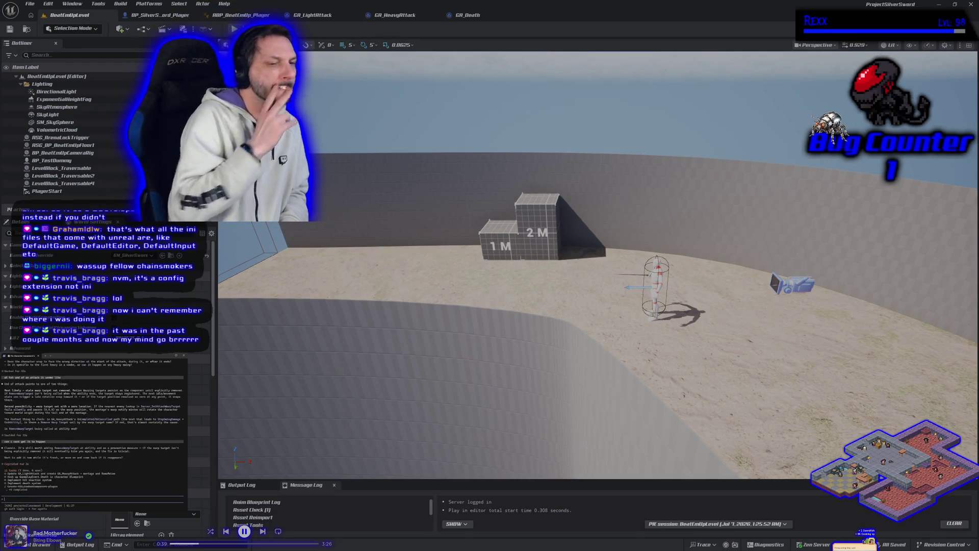
{"action": "type", "text": "add it now"}
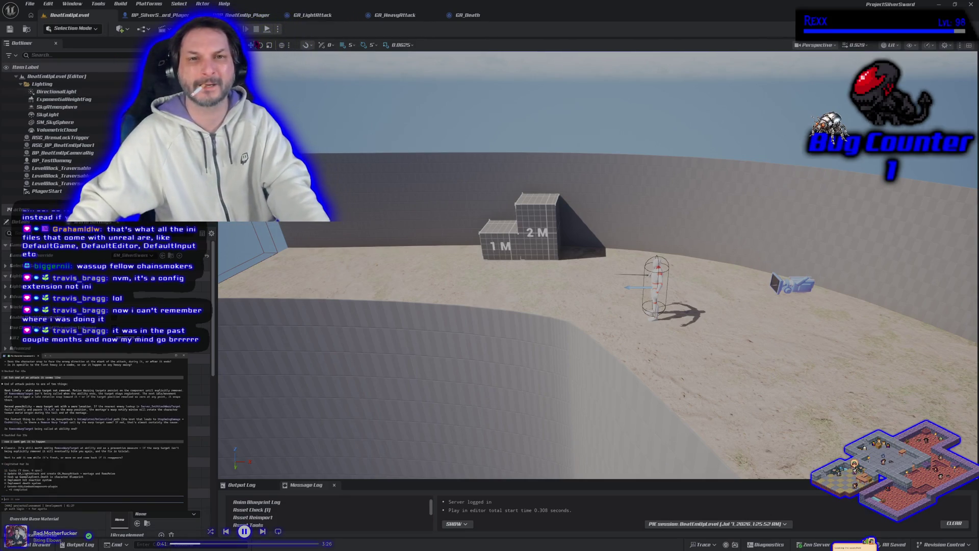
{"action": "key", "text": "alt+p"}
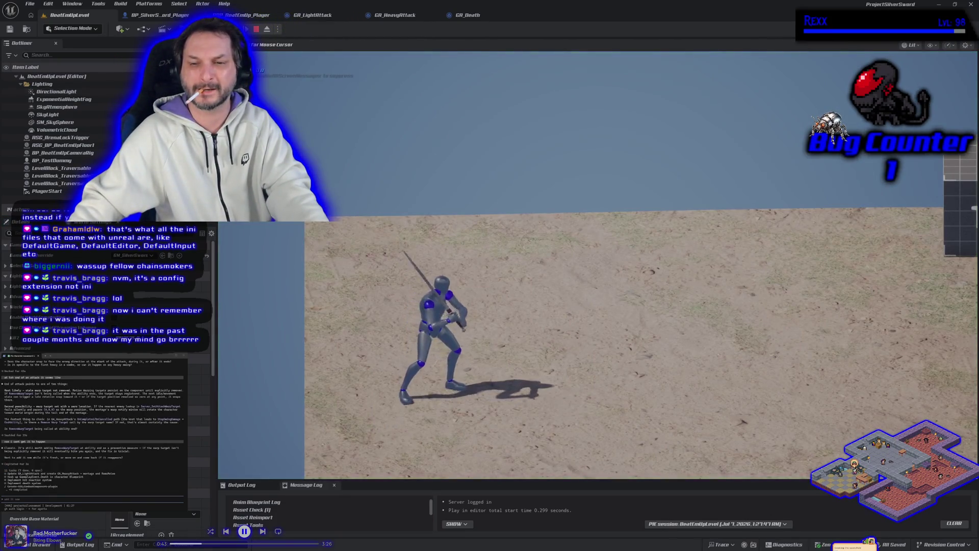
Step: Test sword attacks on the enemy dummy, stop the play session, and send the assistant a follow-up
{"action": "left_click", "coordinate": [598, 266]}
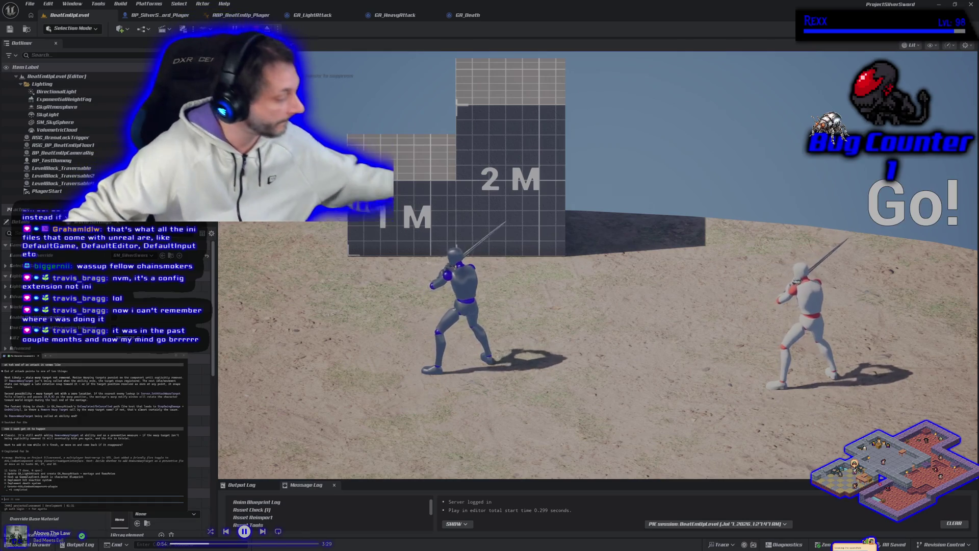
{"action": "key", "text": "Escape"}
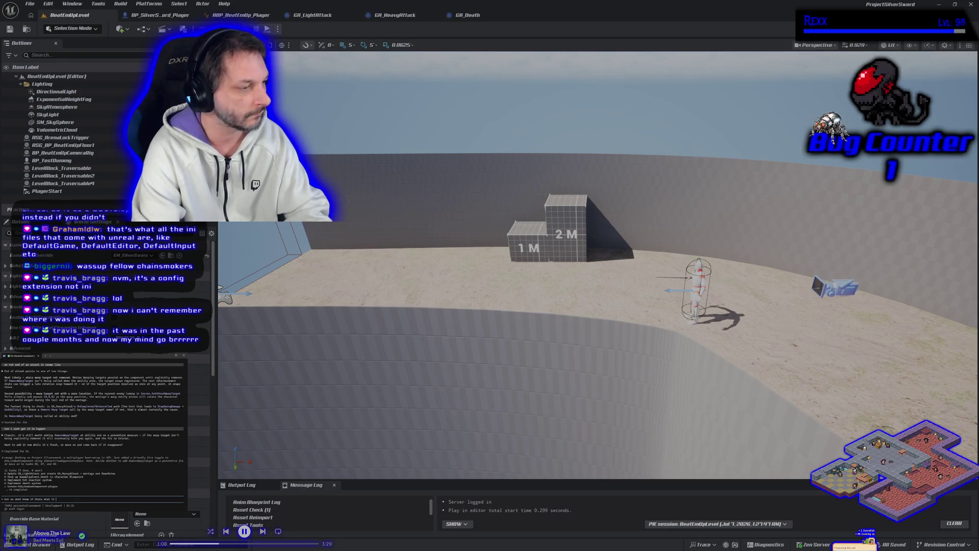
{"action": "key", "text": "Return"}
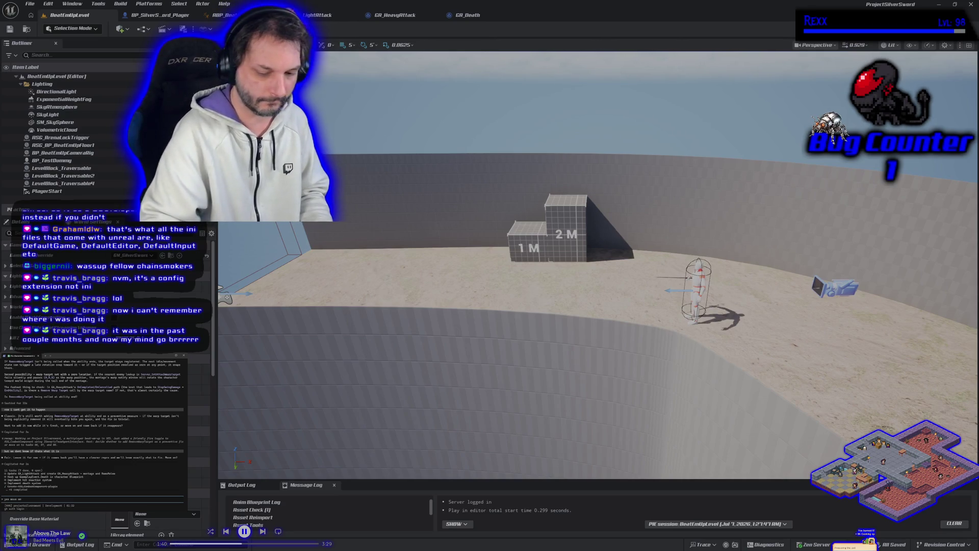
Step: Tell the assistant to move on and ask it to 'explain task #6 in detail'
{"action": "key", "text": "Return"}
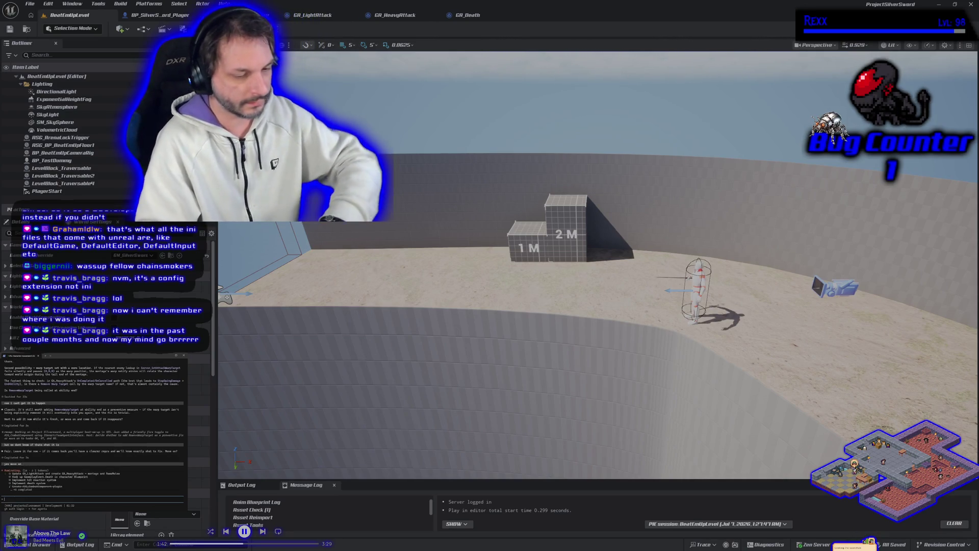
{"action": "type", "text": "explain task #6 in detail"}
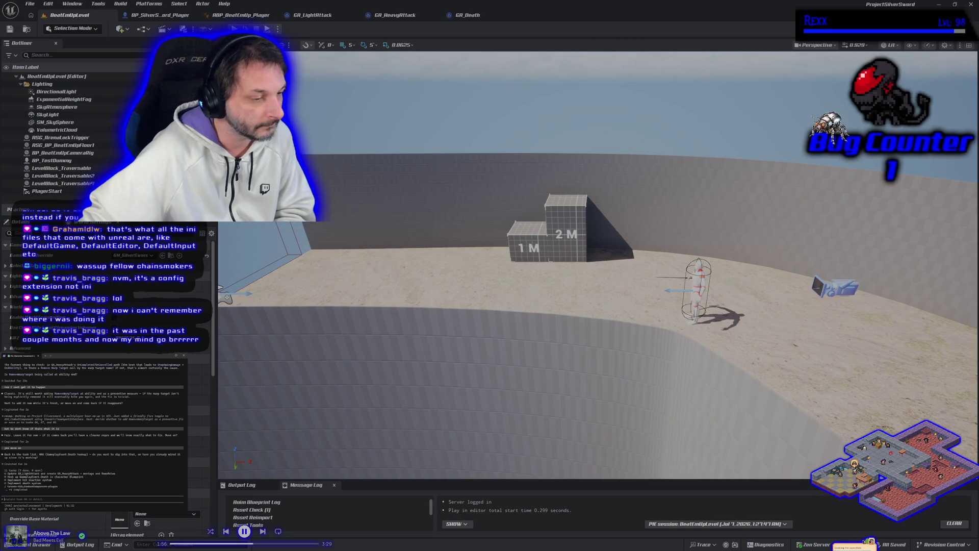
{"action": "key", "text": "alt+Tab"}
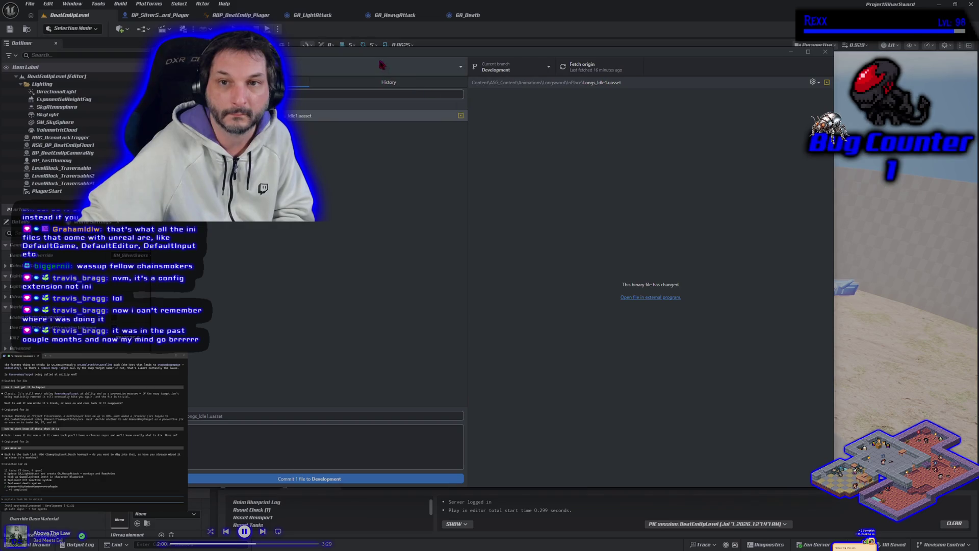
Step: Commit Longs_Idle1.uasset to Development, push to origin, and minimize GitHub Desktop
{"action": "left_click", "coordinate": [271, 478]}
{"action": "left_click", "coordinate": [743, 154]}
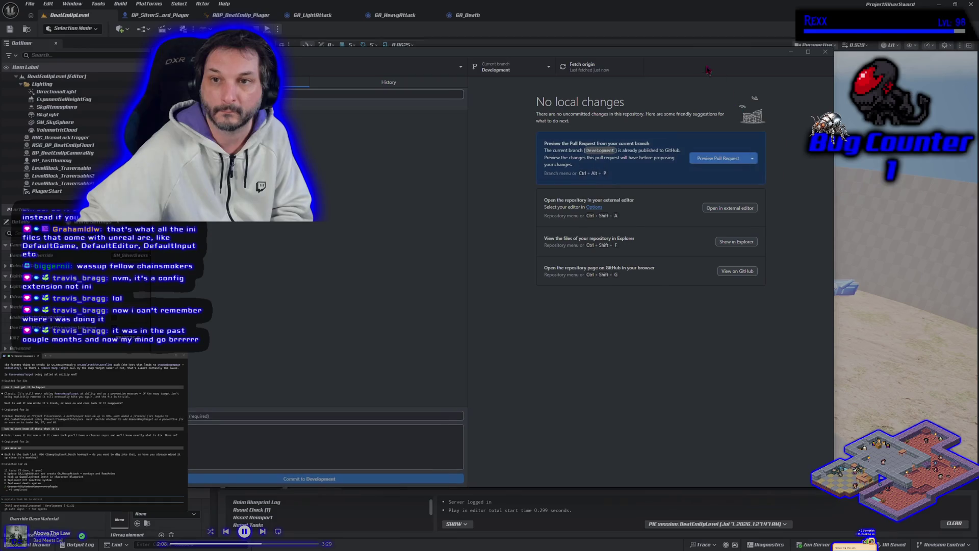
{"action": "left_click", "coordinate": [790, 52]}
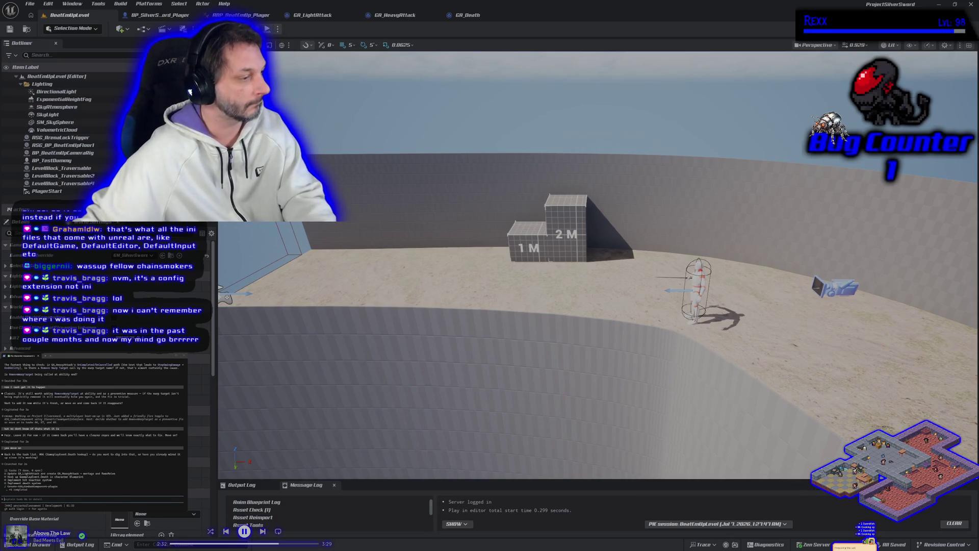
Step: Send the 'le' reply asking the assistant to confirm, then stop the Play-in-Editor session
{"action": "type", "text": "lets confirm it"}
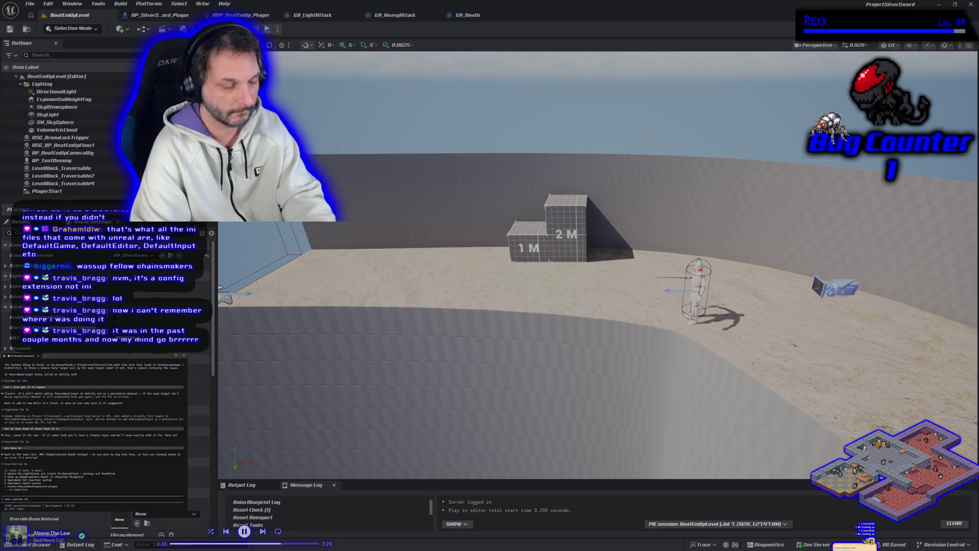
{"action": "key", "text": "Return"}
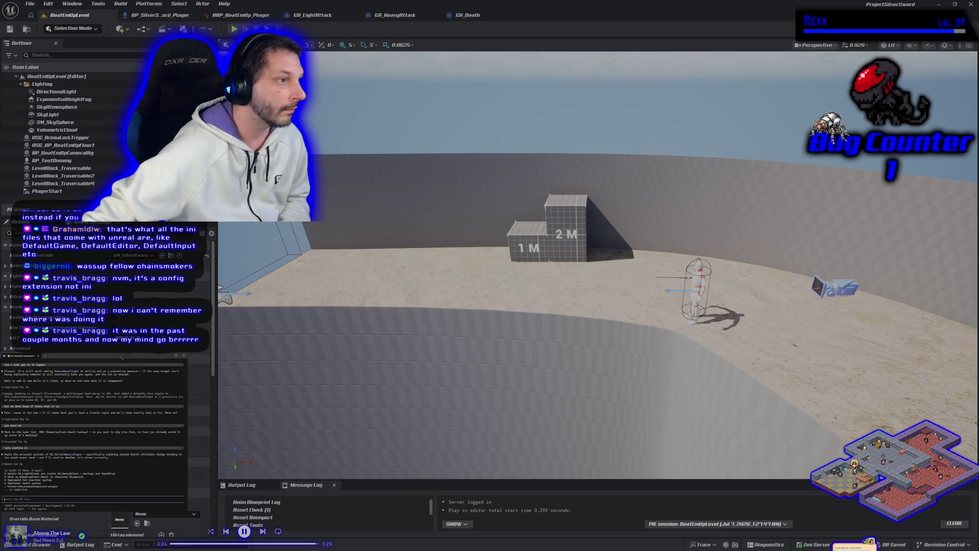
{"action": "key", "text": "Escape"}
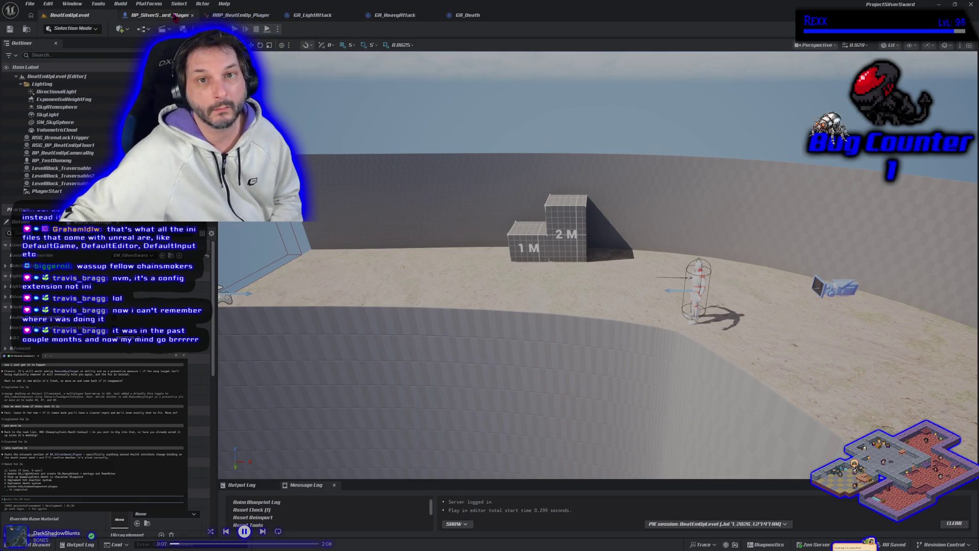
Step: Review the BP_SilverSword_Player, GA_Death and GA_LightAttack graphs, looking around the light attack graph
{"action": "left_click", "coordinate": [158, 14]}
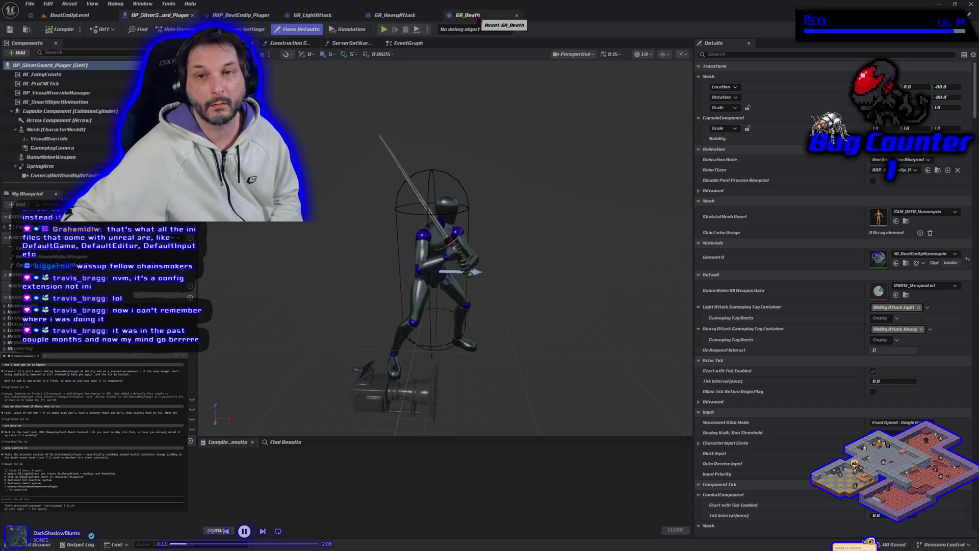
{"action": "left_click", "coordinate": [457, 23]}
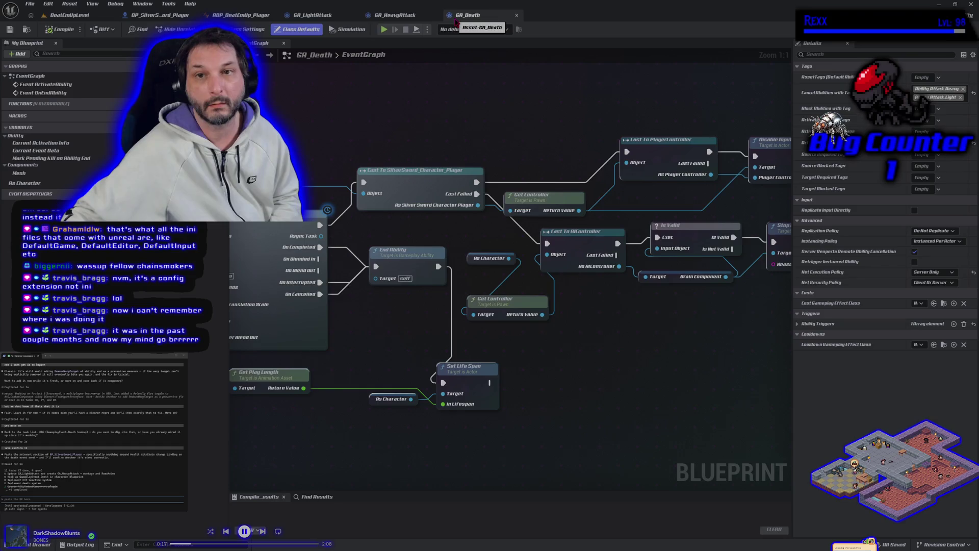
{"action": "left_click", "coordinate": [327, 17]}
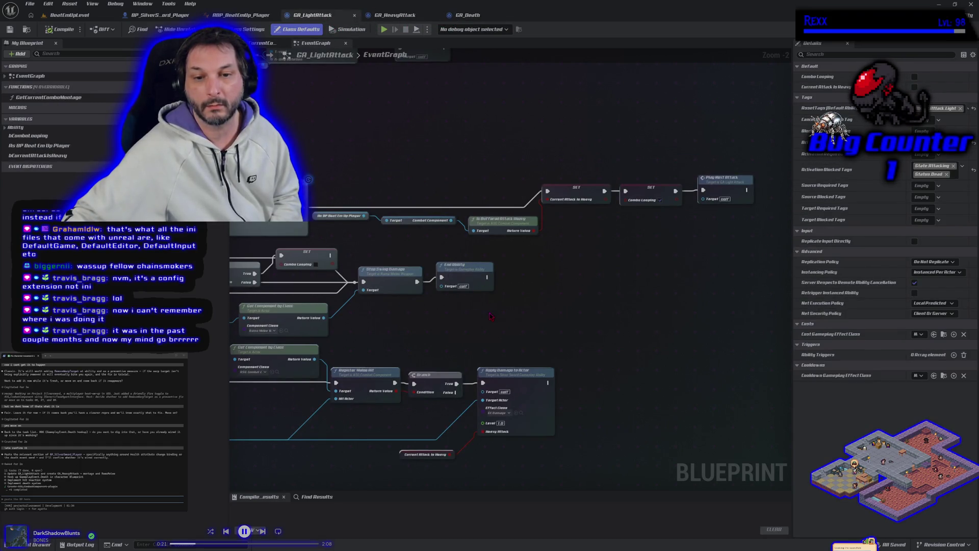
{"action": "scroll", "coordinate": [490, 317], "scroll_direction": "down", "scroll_amount": 2}
{"action": "left_click_drag", "start_coordinate": [490, 317], "coordinate": [663, 295]}
{"action": "mouse_move", "coordinate": [338, 391]}
{"action": "left_mouse_down"}
{"action": "mouse_move", "coordinate": [525, 368]}
{"action": "mouse_move", "coordinate": [334, 391]}
{"action": "mouse_move", "coordinate": [312, 375]}
{"action": "left_mouse_up"}
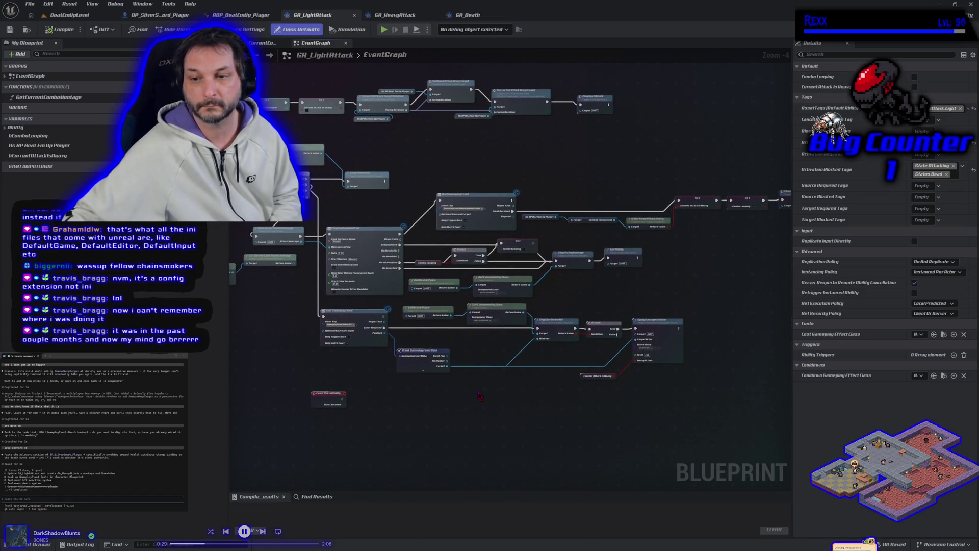
{"action": "scroll", "coordinate": [480, 396], "scroll_direction": "up", "scroll_amount": 1}
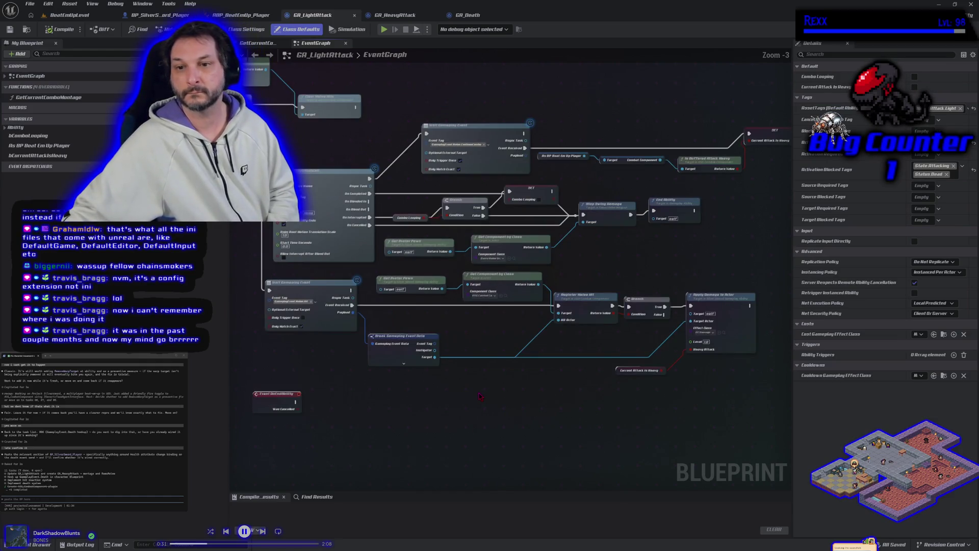
{"action": "scroll", "coordinate": [479, 395], "scroll_direction": "down", "scroll_amount": 1}
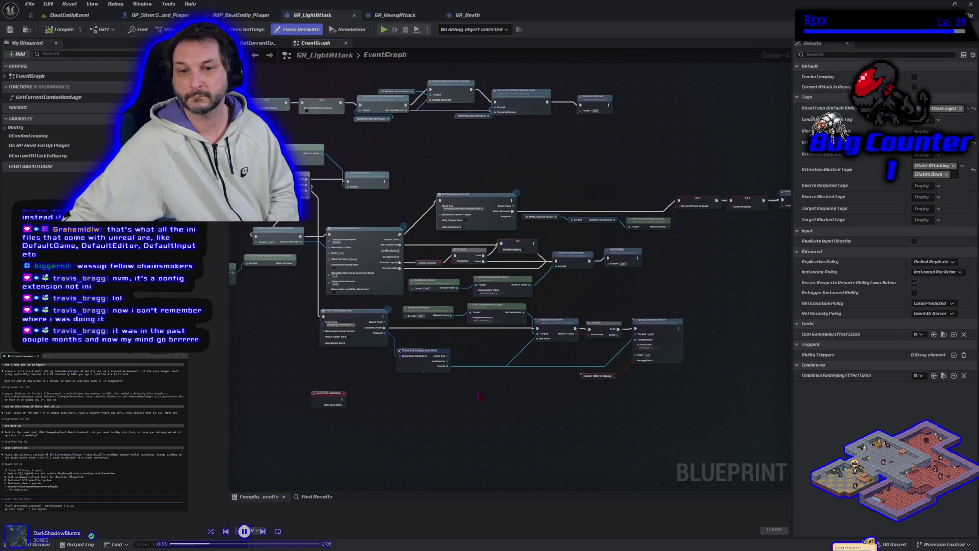
{"action": "left_click_drag", "start_coordinate": [479, 396], "coordinate": [580, 410]}
Step: Select all GA_Death graph nodes and paste them into the terminal, dismissing the large-paste warning
{"action": "left_click", "coordinate": [467, 15]}
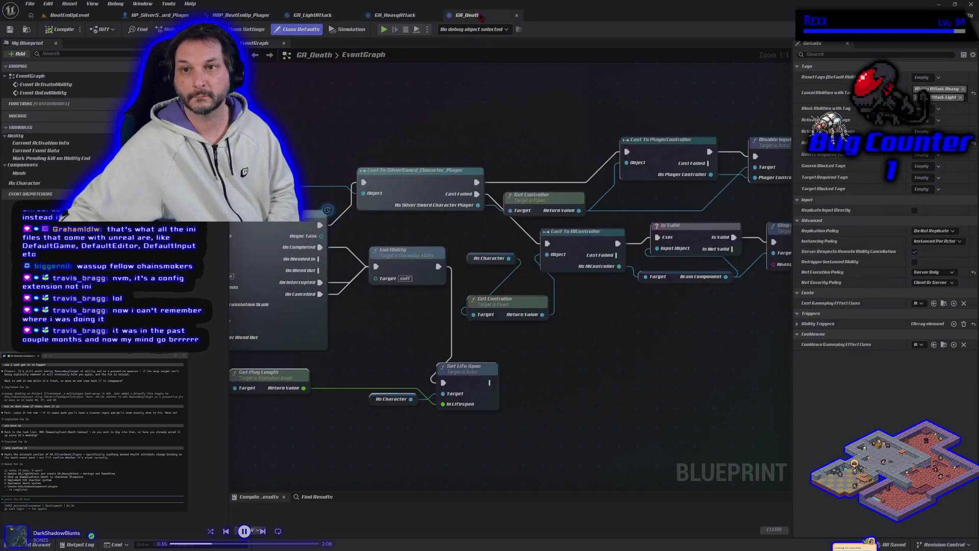
{"action": "scroll", "coordinate": [433, 153], "scroll_direction": "down", "scroll_amount": 7}
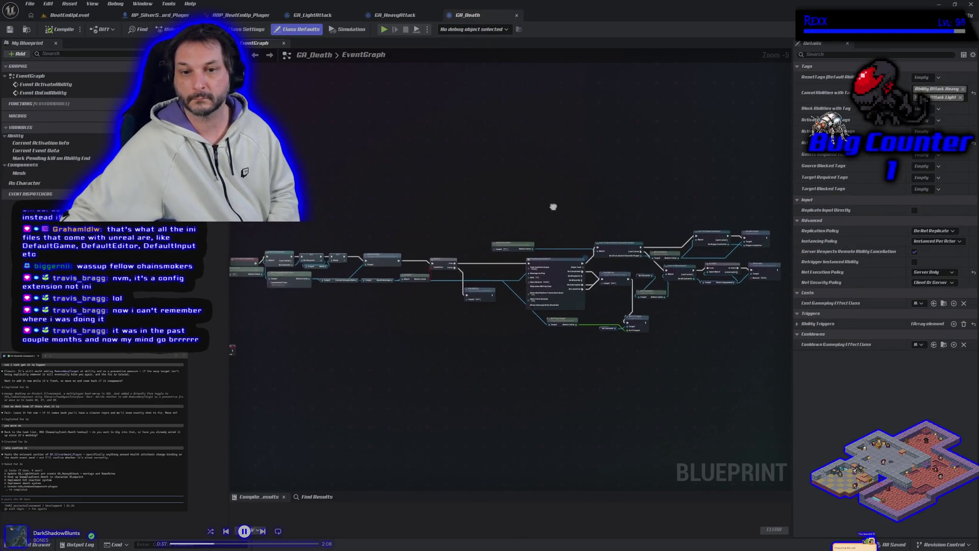
{"action": "left_click_drag", "start_coordinate": [317, 218], "coordinate": [721, 361]}
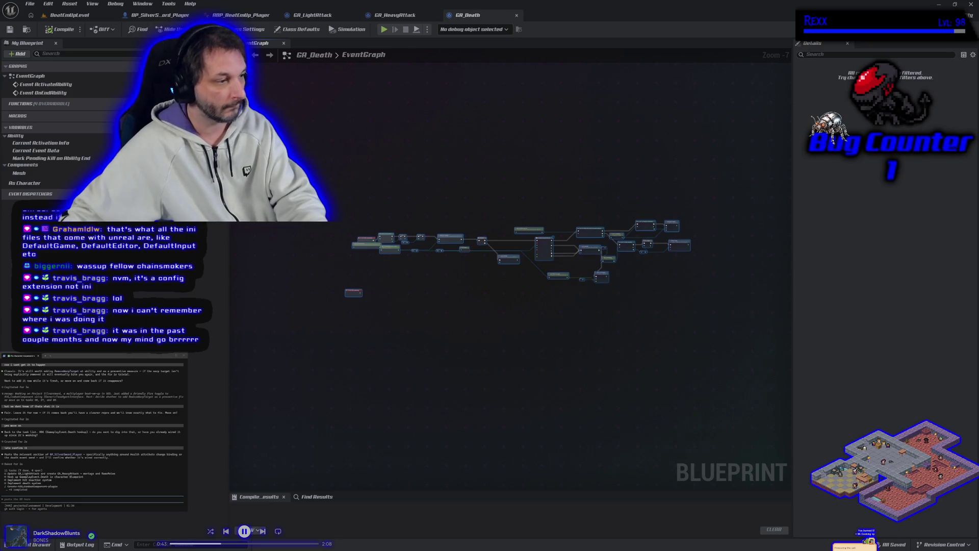
{"action": "left_click", "coordinate": [445, 378]}
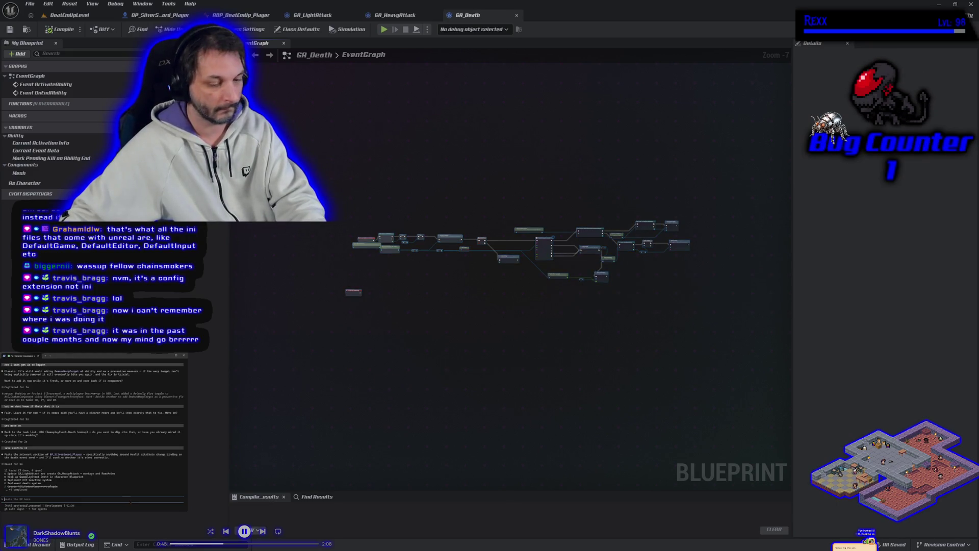
{"action": "key", "text": "ctrl+v"}
{"action": "left_click", "coordinate": [81, 441]}
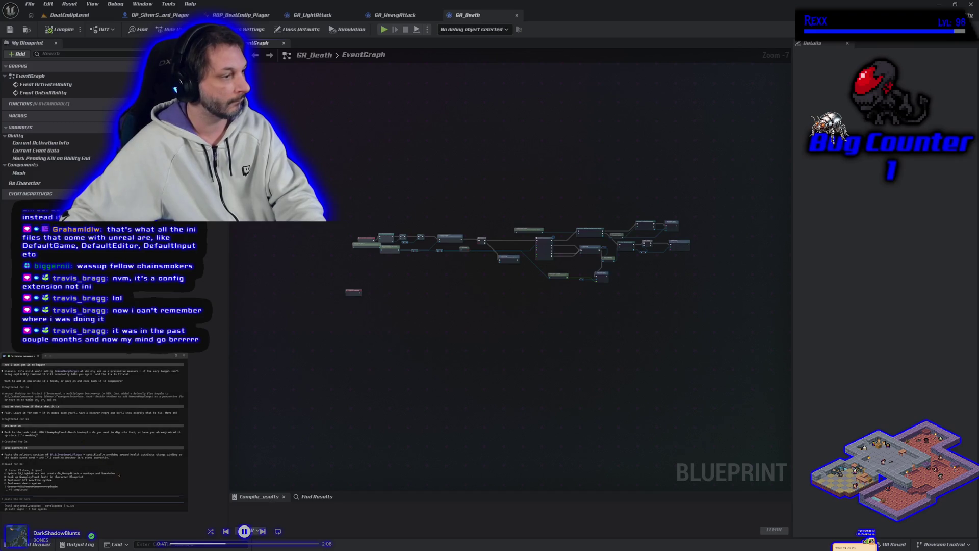